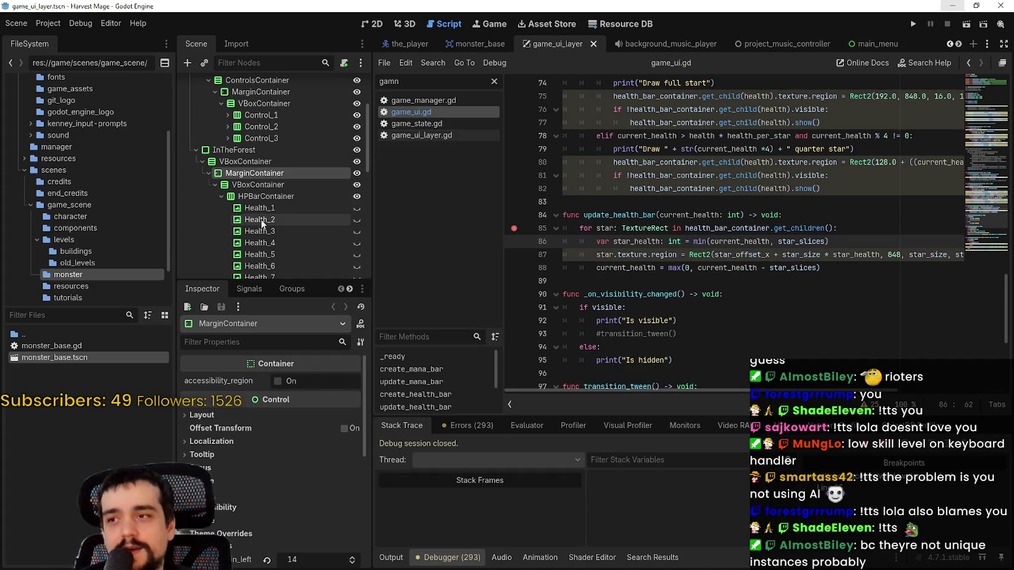
Check the texture region line in update_health_bar, then enable Local to Scene on Health_1's atlas texture.
{"action": "scroll", "coordinate": [245, 470], "scroll_direction": "down", "scroll_amount": 6}
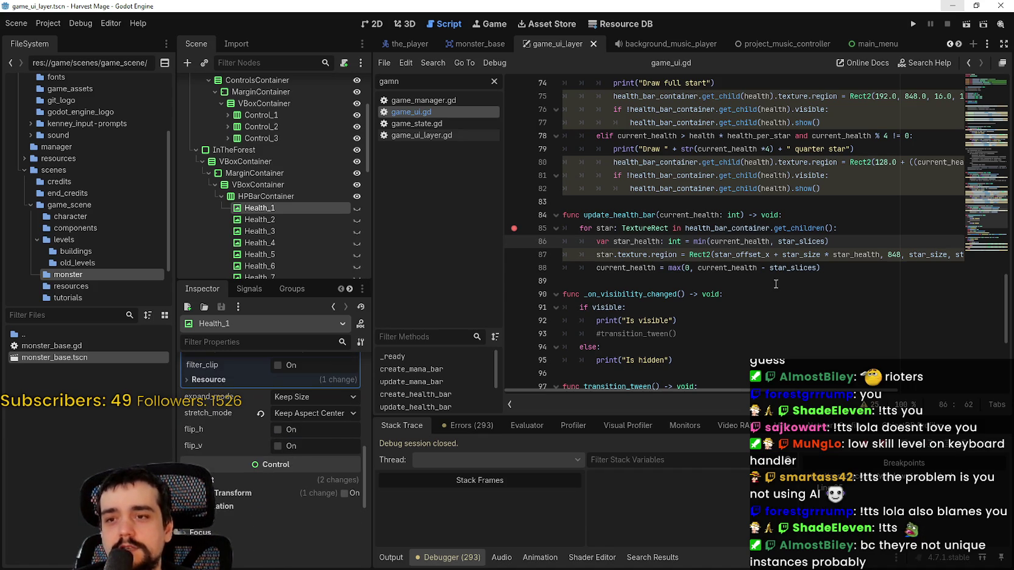
{"action": "scroll", "coordinate": [270, 198], "scroll_direction": "down", "scroll_amount": 2}
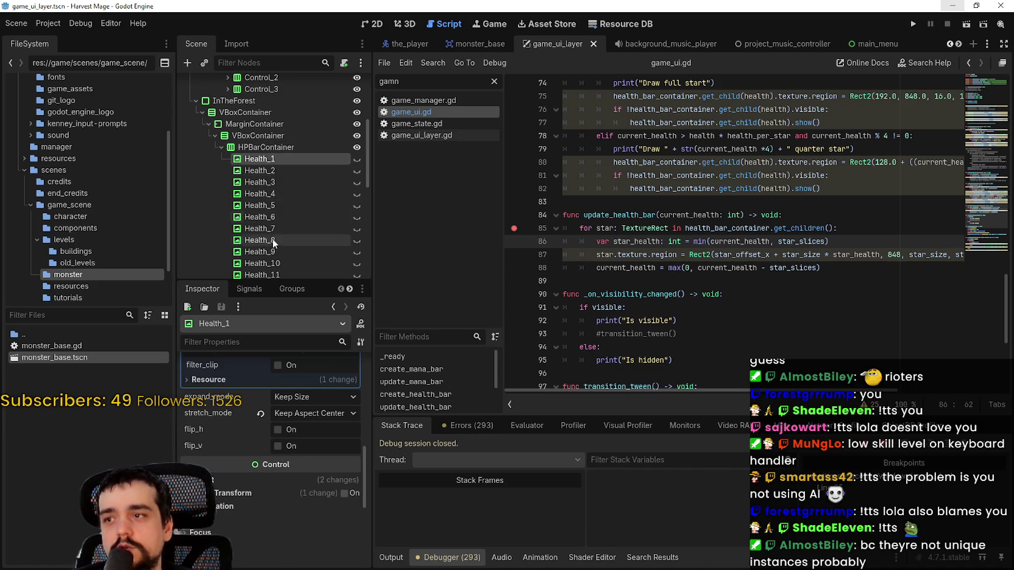
{"action": "scroll", "coordinate": [271, 266], "scroll_direction": "down", "scroll_amount": 1}
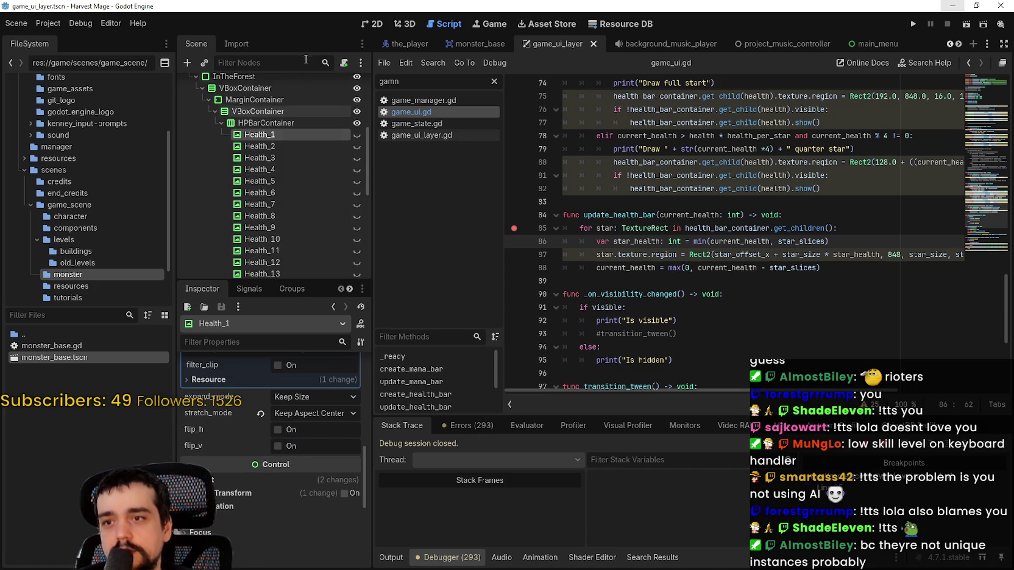
{"action": "left_click", "coordinate": [660, 255]}
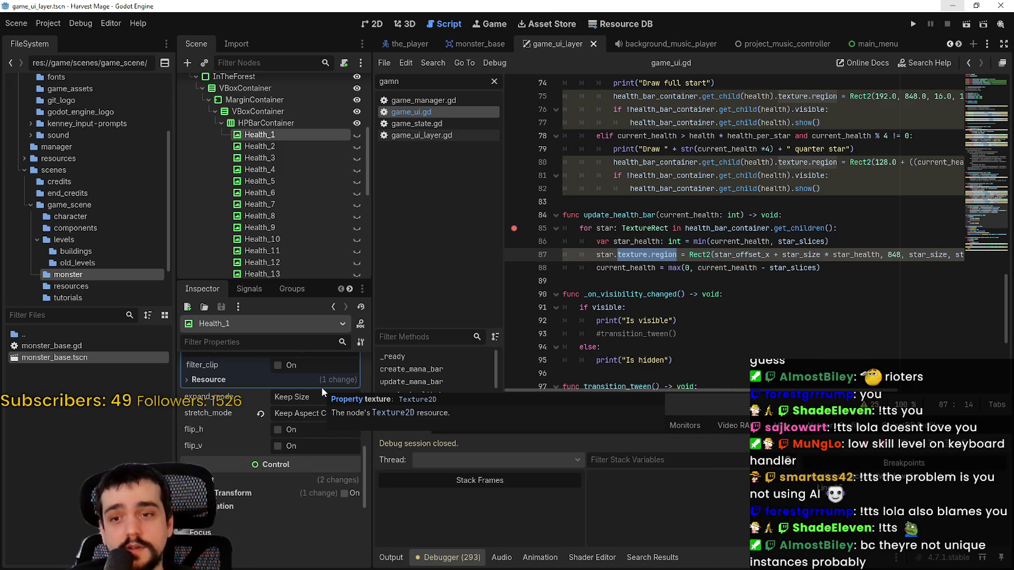
{"action": "scroll", "coordinate": [245, 517], "scroll_direction": "down", "scroll_amount": 2}
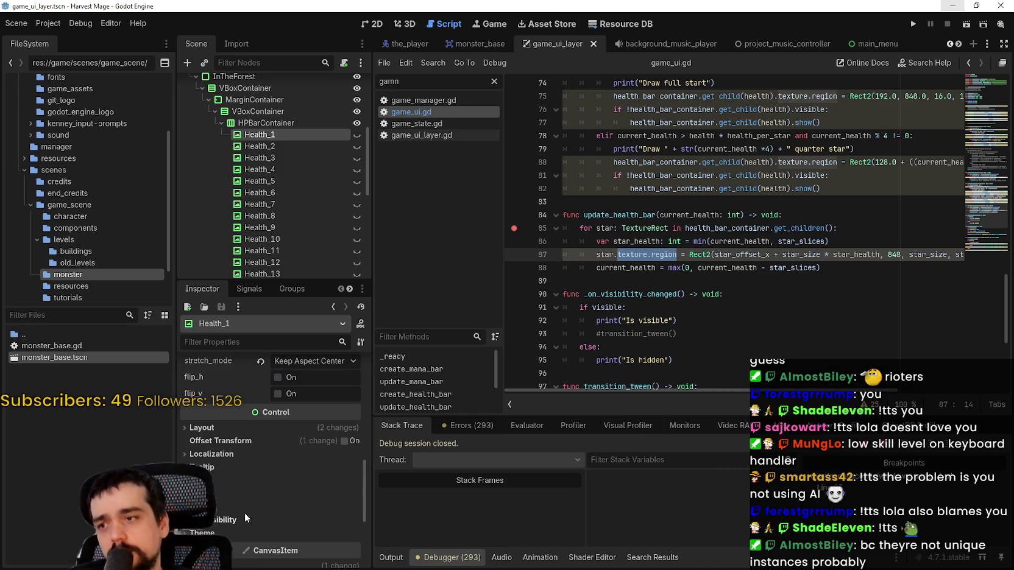
{"action": "scroll", "coordinate": [232, 481], "scroll_direction": "down", "scroll_amount": 3}
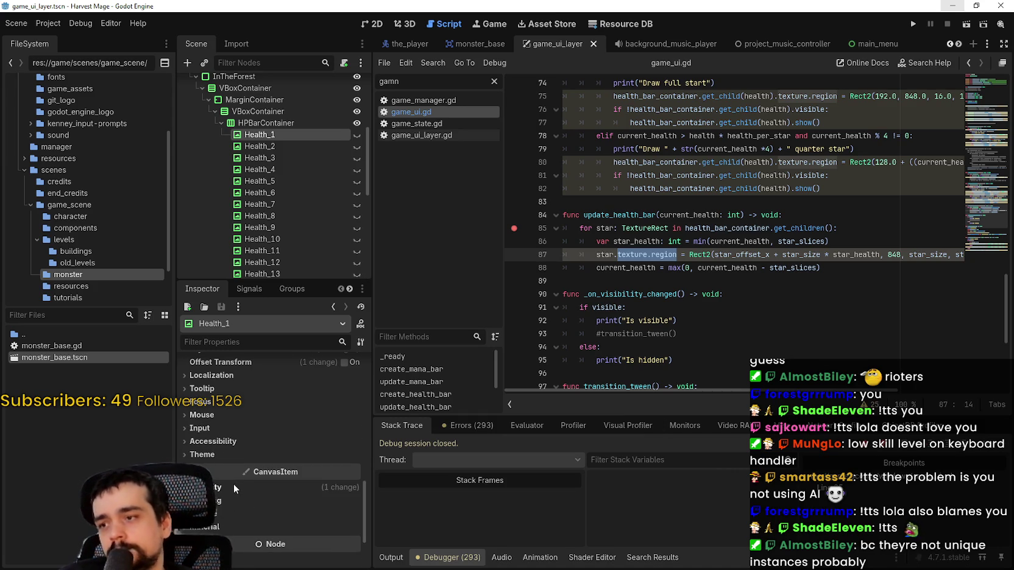
{"action": "scroll", "coordinate": [238, 479], "scroll_direction": "up", "scroll_amount": 5}
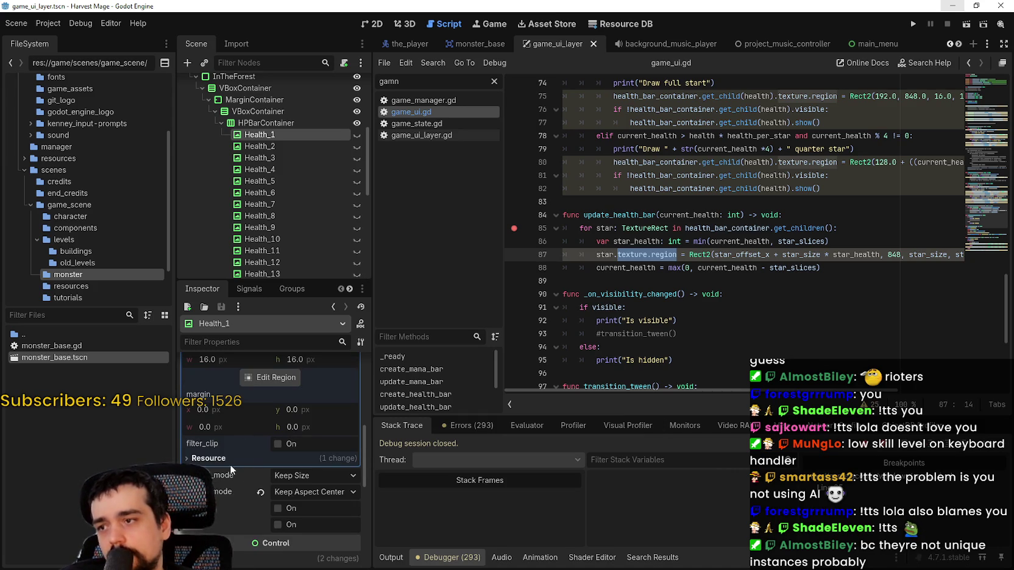
{"action": "left_click", "coordinate": [227, 460]}
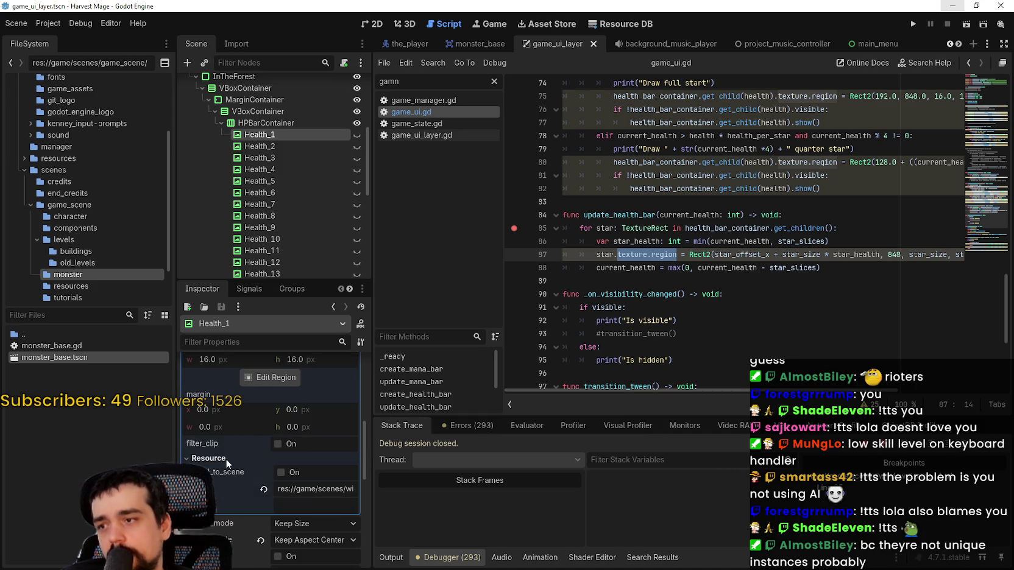
{"action": "left_click", "coordinate": [294, 474]}
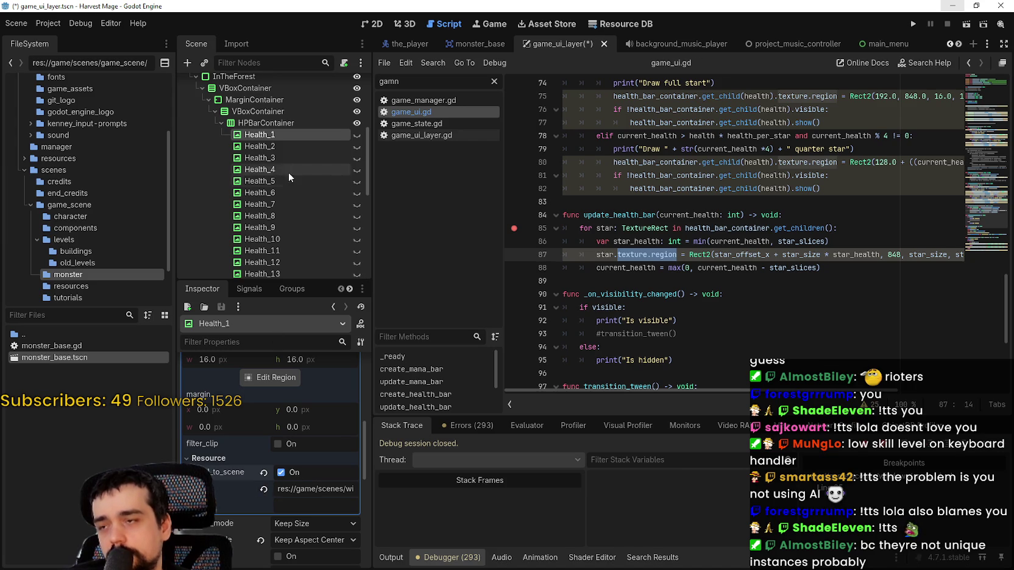
Compare Health_2's and Health_1's heart textures, then make Health_1's texture unique.
{"action": "left_click", "coordinate": [285, 147]}
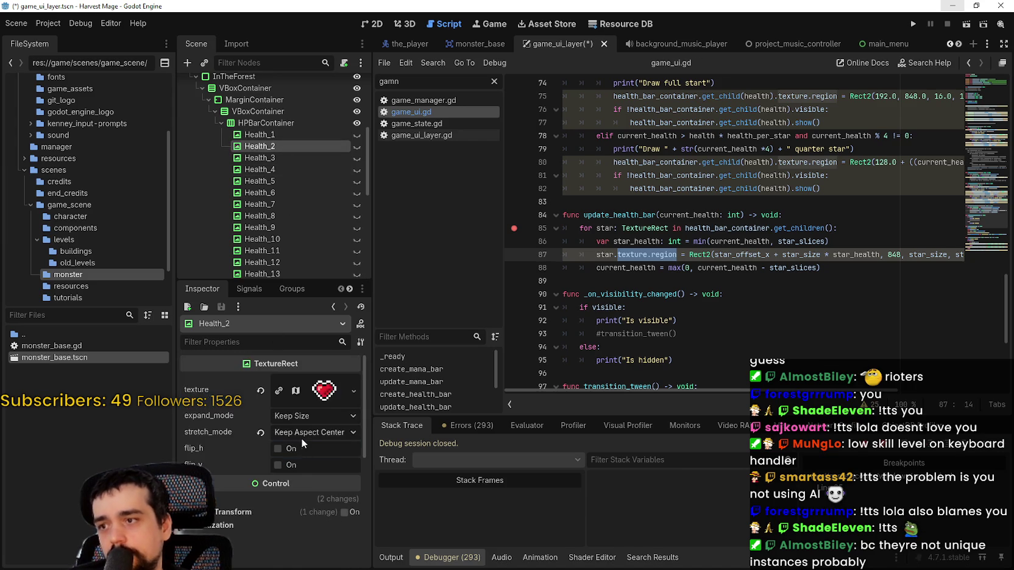
{"action": "scroll", "coordinate": [301, 438], "scroll_direction": "up", "scroll_amount": 2}
{"action": "left_click", "coordinate": [307, 366]}
{"action": "scroll", "coordinate": [294, 442], "scroll_direction": "down", "scroll_amount": 5}
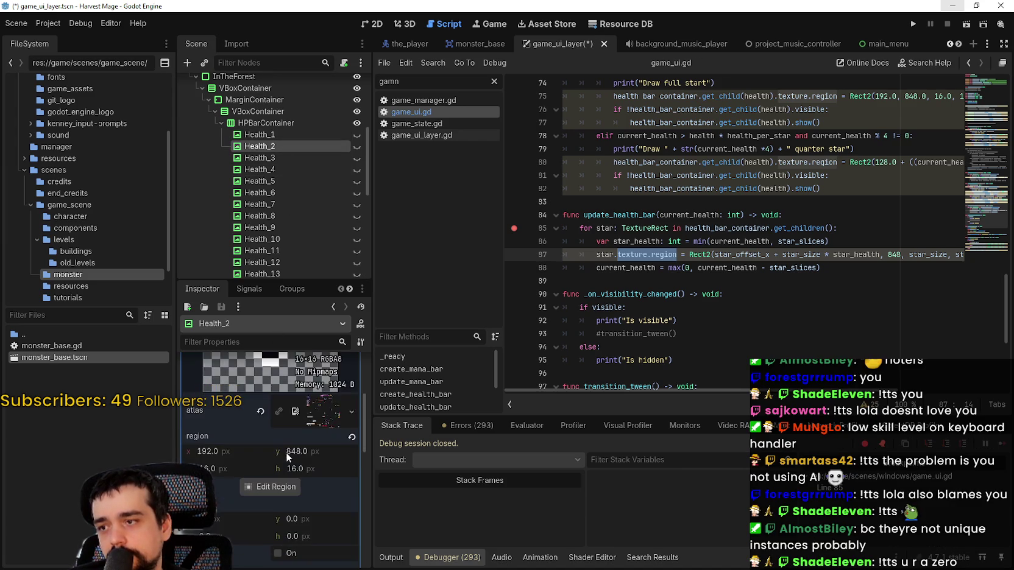
{"action": "scroll", "coordinate": [277, 461], "scroll_direction": "up", "scroll_amount": 5}
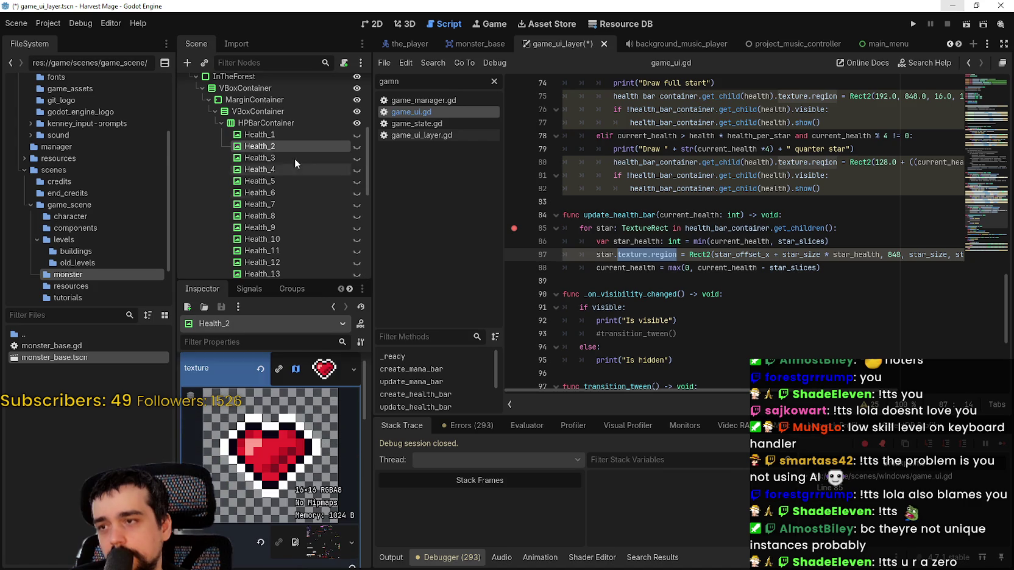
{"action": "left_click", "coordinate": [285, 134]}
{"action": "scroll", "coordinate": [286, 469], "scroll_direction": "down", "scroll_amount": 3}
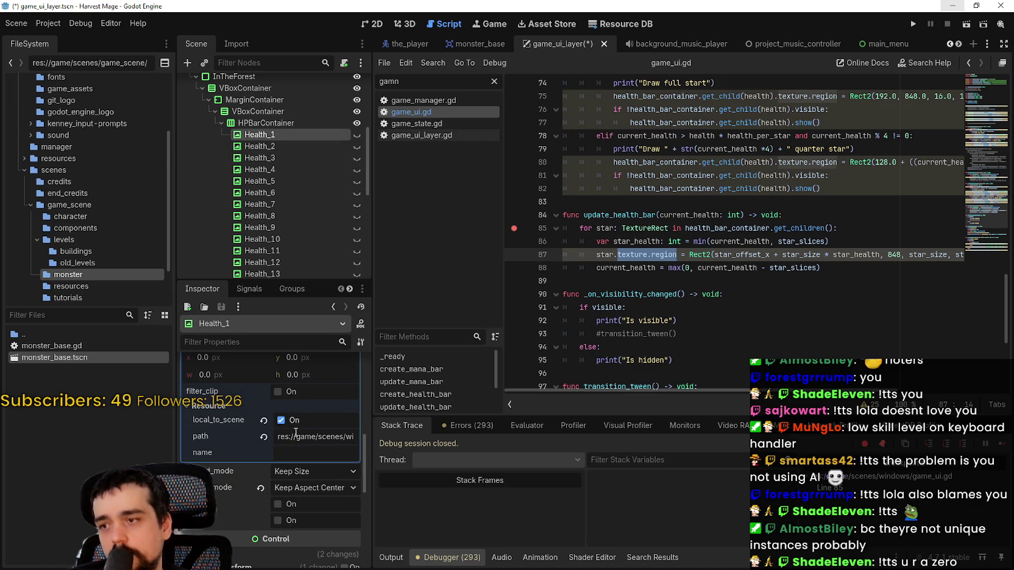
{"action": "scroll", "coordinate": [298, 421], "scroll_direction": "up", "scroll_amount": 5}
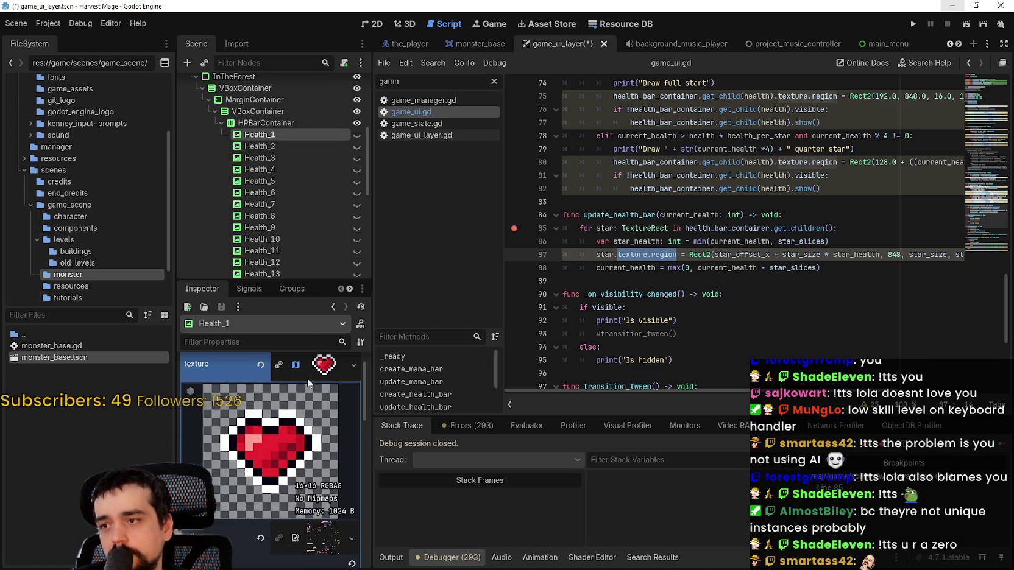
{"action": "left_click", "coordinate": [302, 371]}
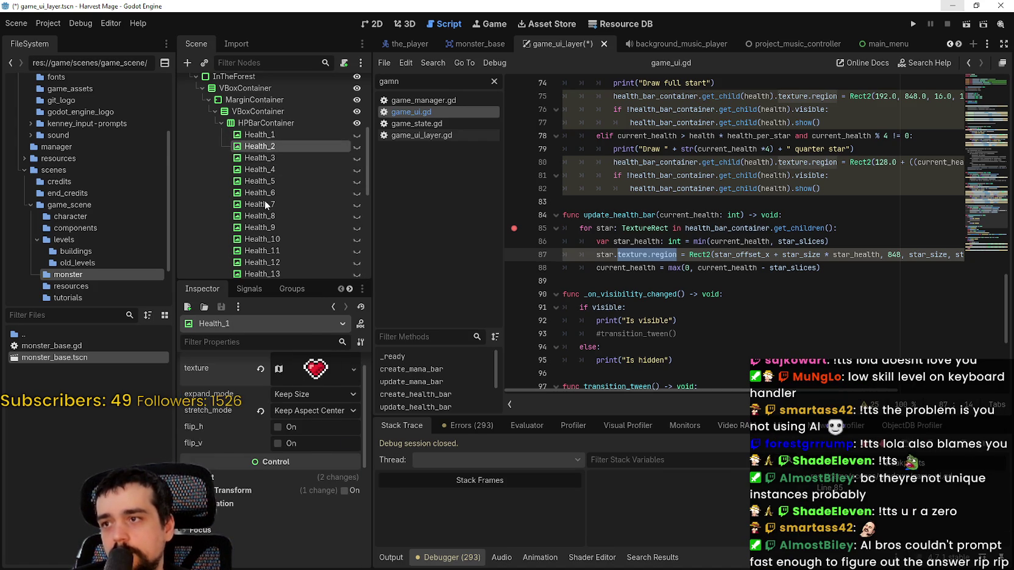
Make the remaining heart textures unique (Health_3 through Health_13) and save the scene.
{"action": "left_click", "coordinate": [275, 159]}
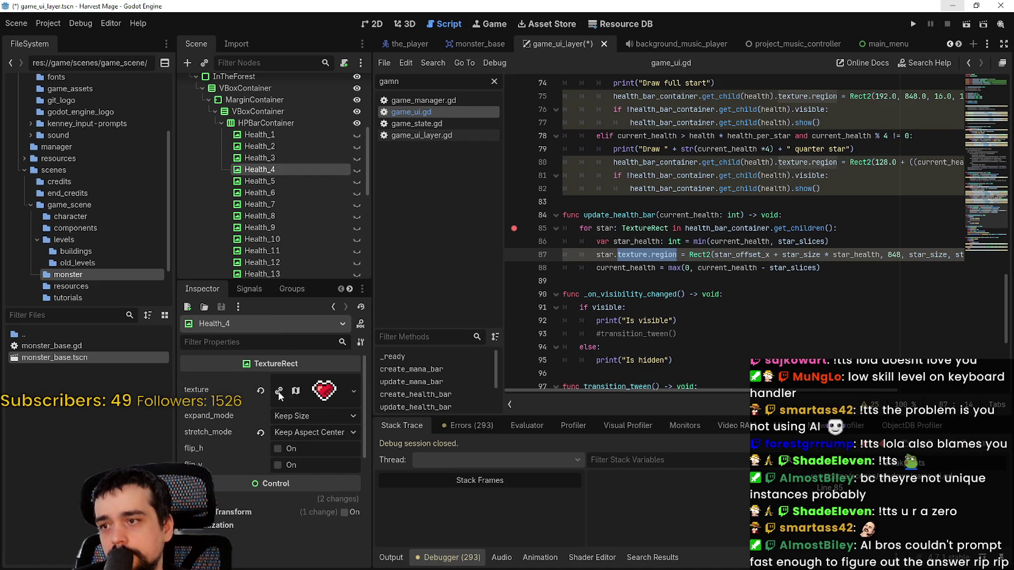
{"action": "left_click", "coordinate": [266, 183]}
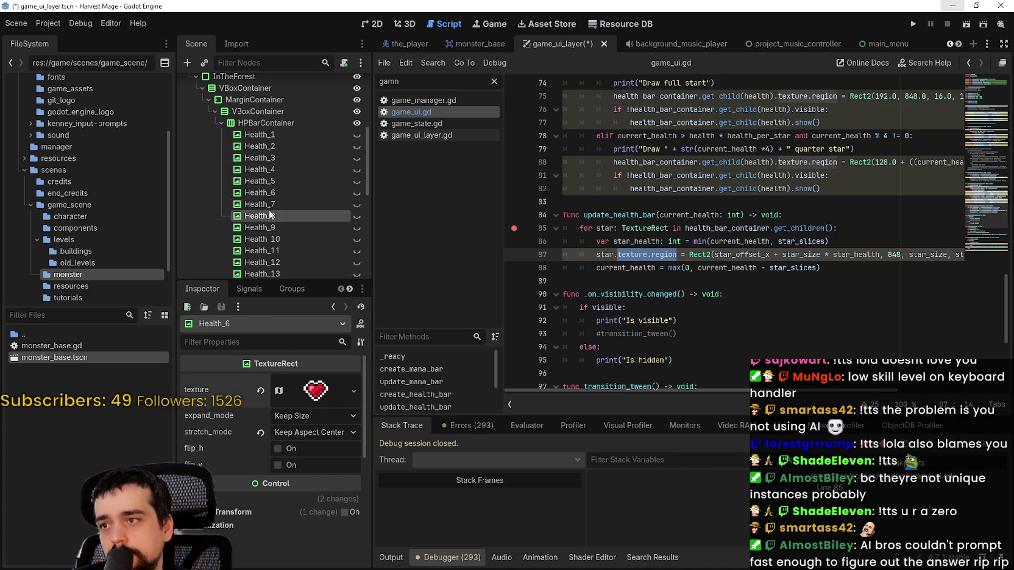
{"action": "left_click", "coordinate": [272, 206]}
{"action": "scroll", "coordinate": [262, 203], "scroll_direction": "down", "scroll_amount": 1}
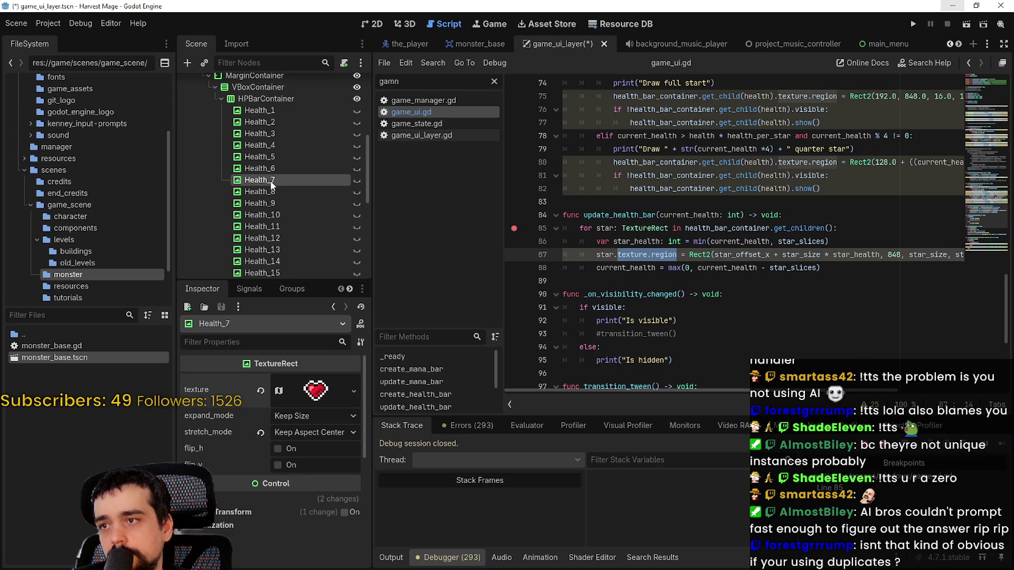
{"action": "left_click", "coordinate": [268, 190]}
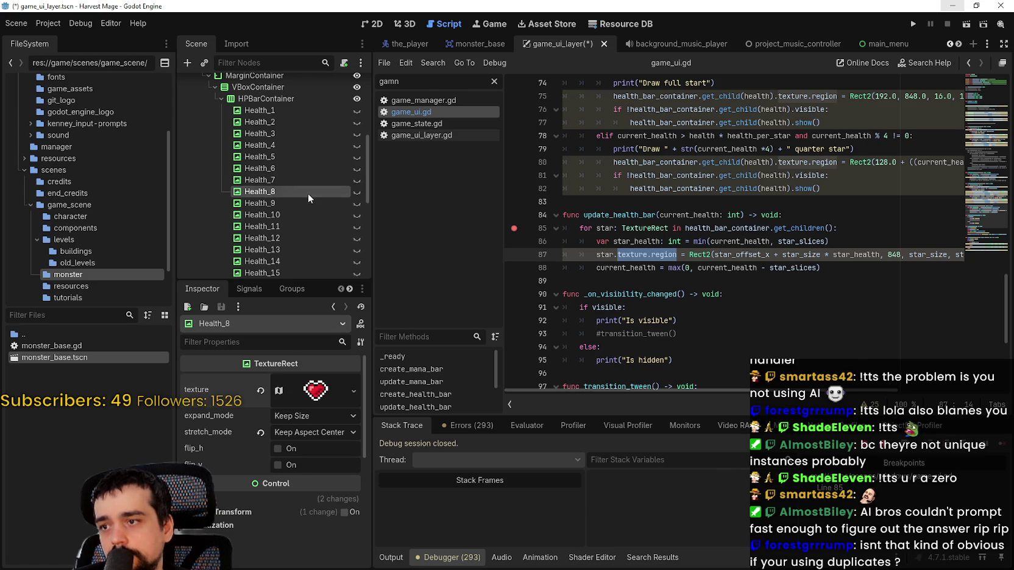
{"action": "scroll", "coordinate": [308, 194], "scroll_direction": "down", "scroll_amount": 2}
{"action": "left_click", "coordinate": [281, 160]}
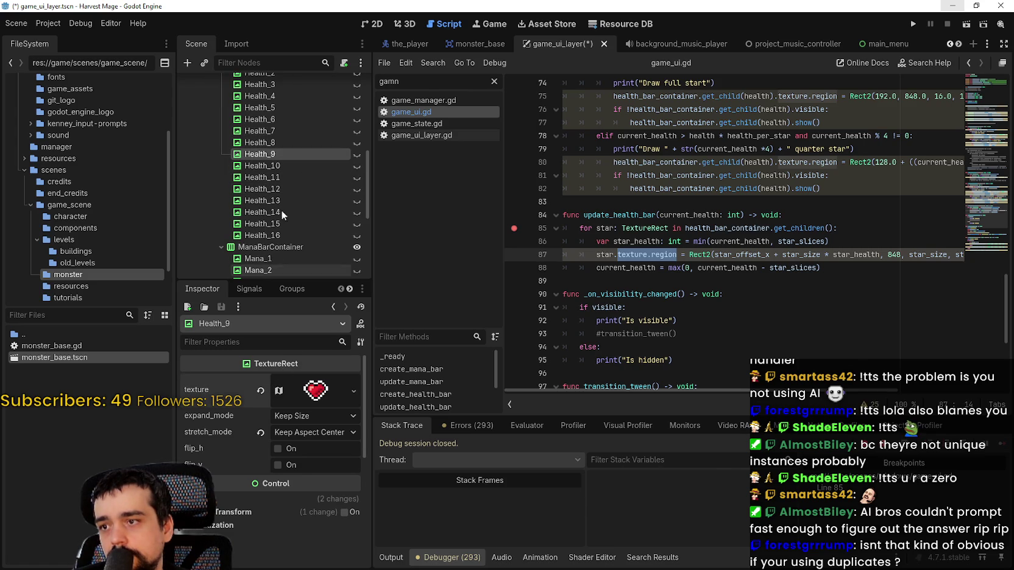
{"action": "left_click", "coordinate": [279, 167]}
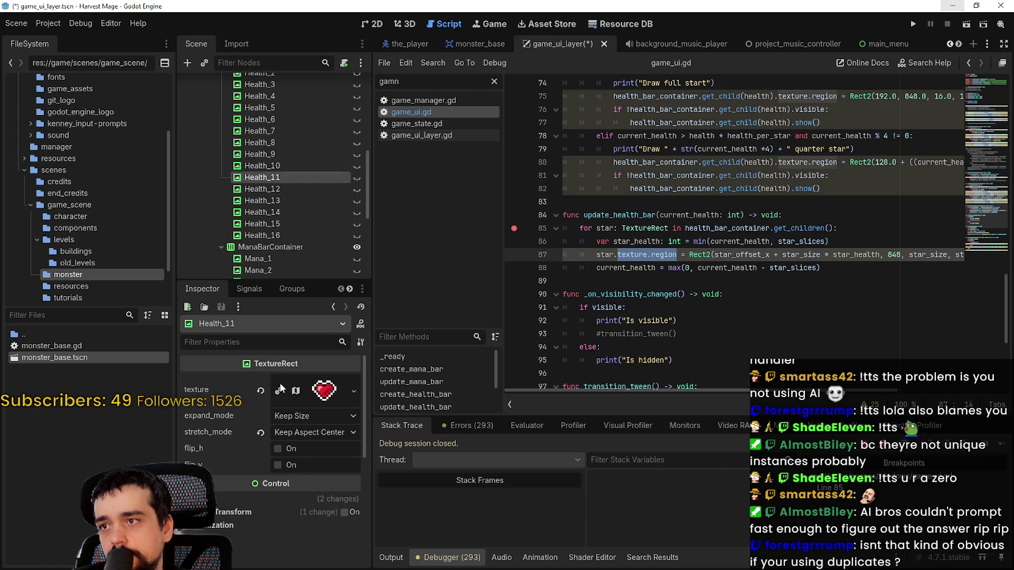
{"action": "left_click", "coordinate": [280, 201]}
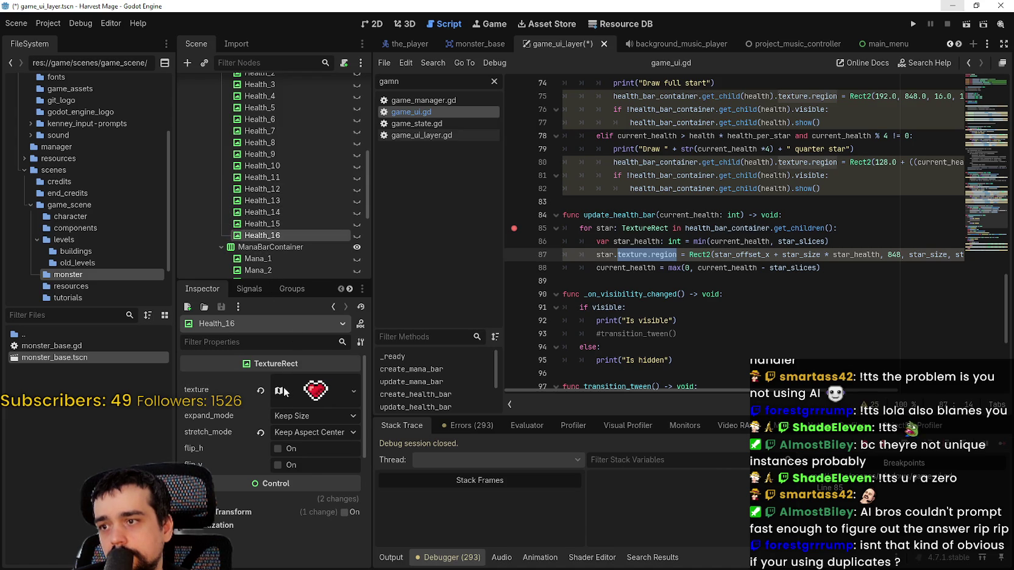
{"action": "key", "text": "ctrl+s"}
Run Harvest Mage and choose New Game from the main menu.
{"action": "left_click", "coordinate": [913, 24]}
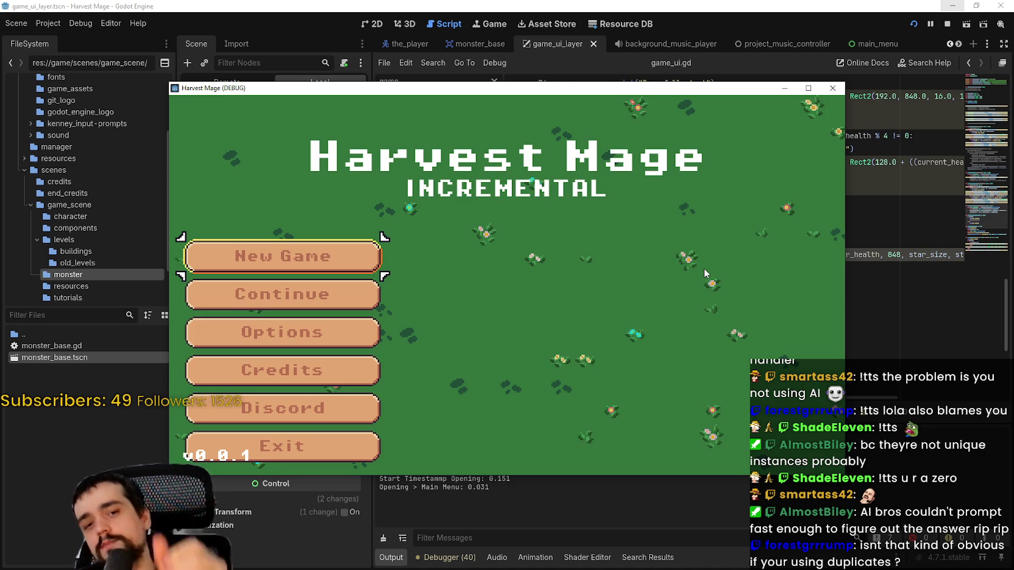
{"action": "left_click", "coordinate": [281, 259]}
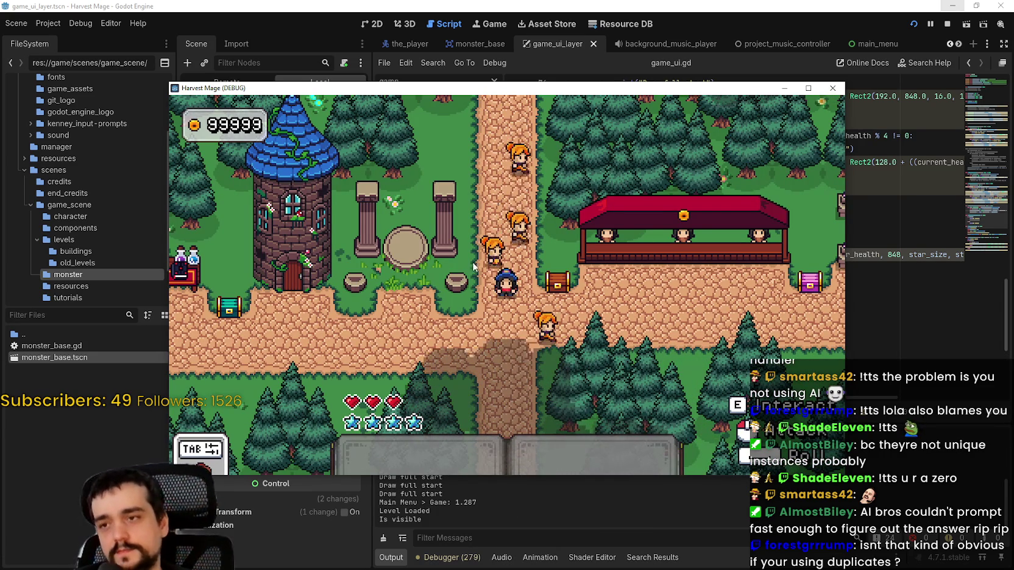
Walk the mage out of the village toward the hedgehog, continuing past the line-85 breakpoint.
{"action": "key", "text": "s"}
{"action": "key", "text": "a"}
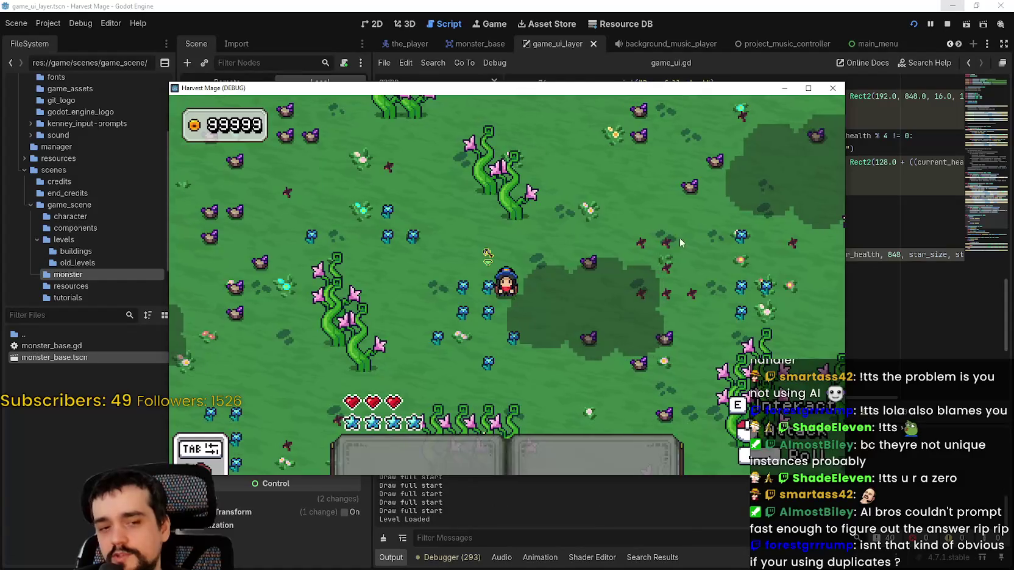
{"action": "key", "text": "super+Up"}
{"action": "key", "text": "w"}
{"action": "key", "text": "d"}
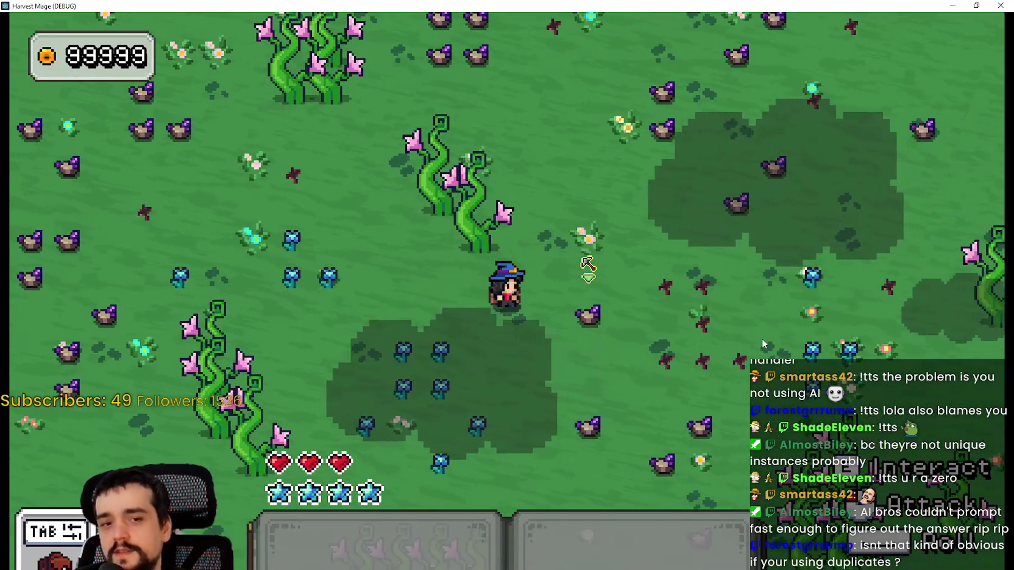
{"action": "key", "text": "d"}
{"action": "key", "text": "w"}
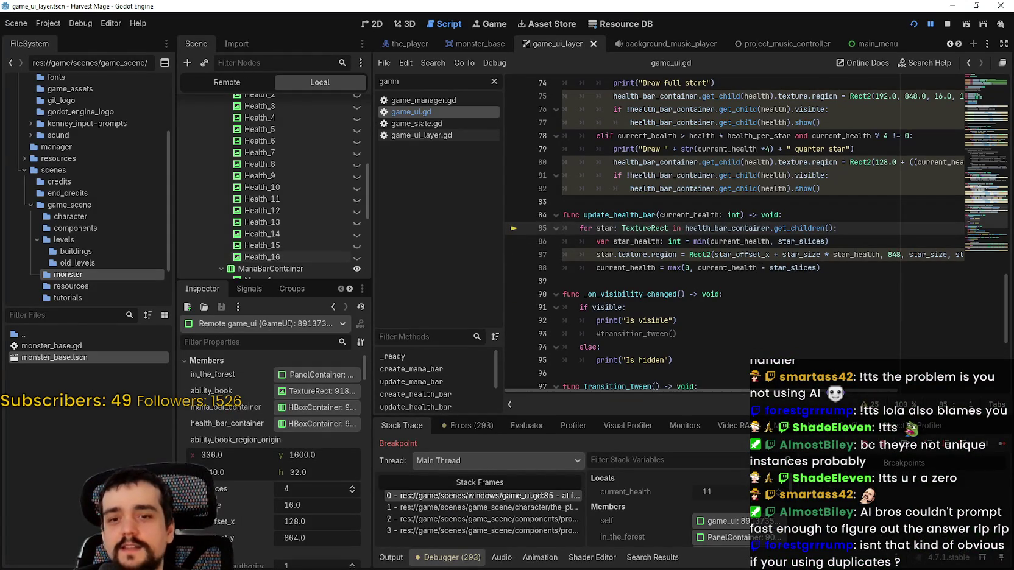
{"action": "left_click", "coordinate": [997, 443]}
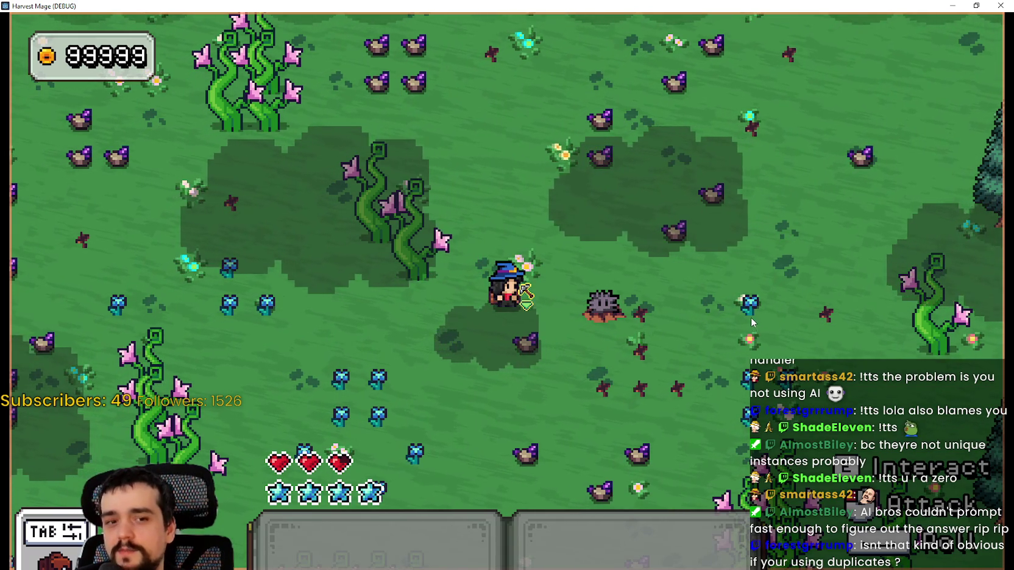
Step toward the hedgehog, then pick up the nearby sword and drop it again.
{"action": "key", "text": "d"}
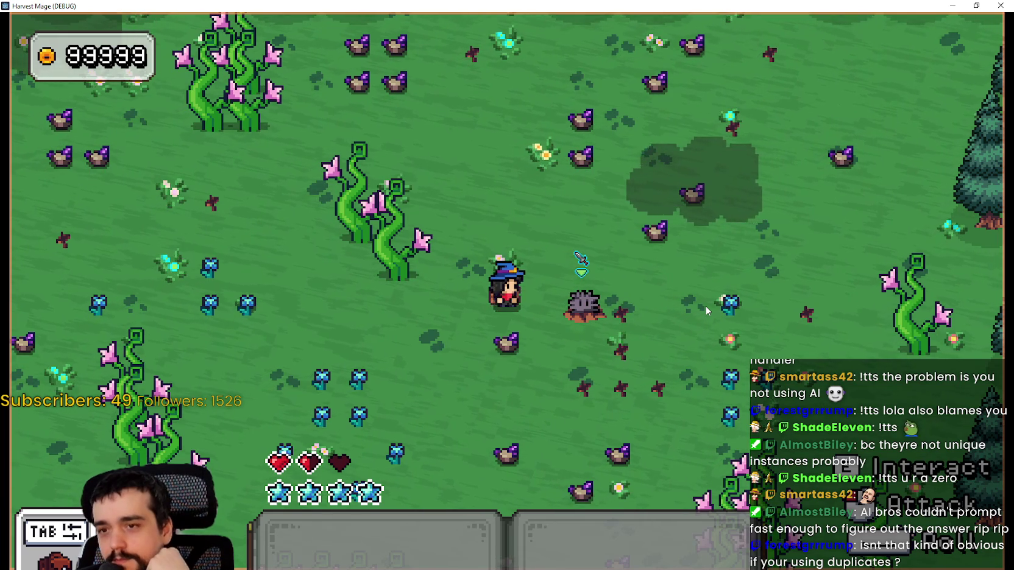
{"action": "key", "text": "e"}
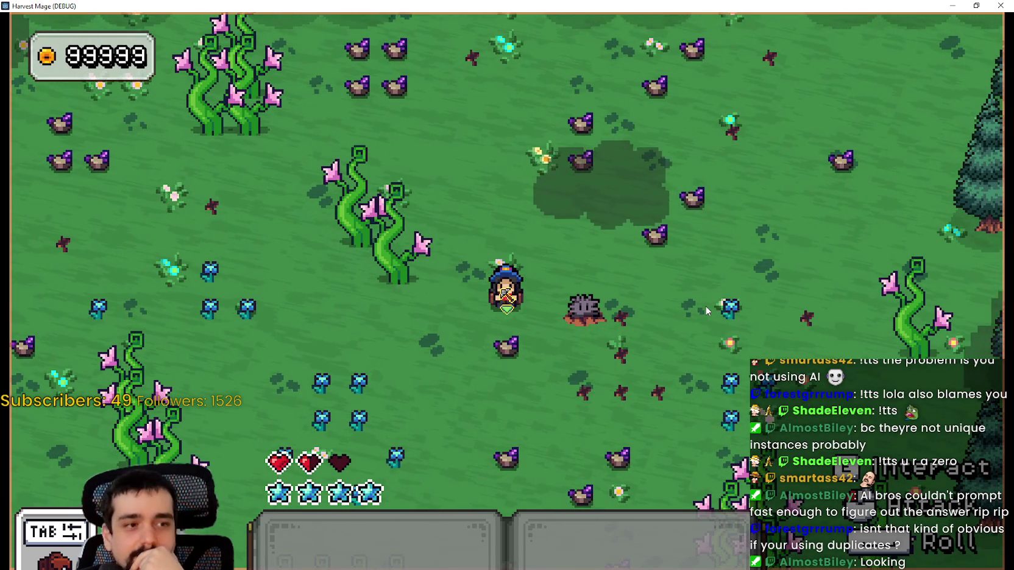
{"action": "key", "text": "e"}
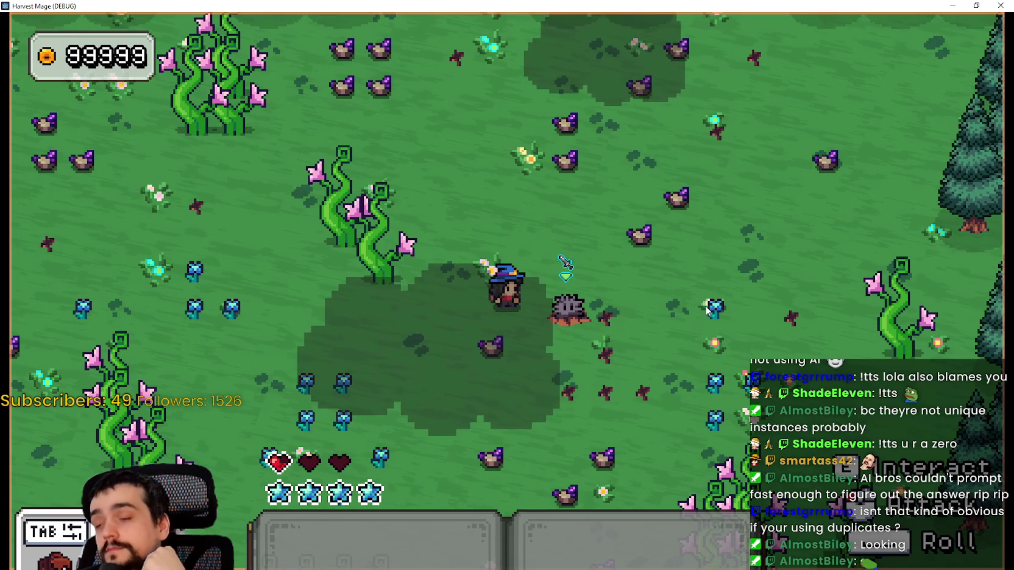
Dash and roll away from the rock creatures, pace left and right, then pause and switch to Discord.
{"action": "key", "text": "space"}
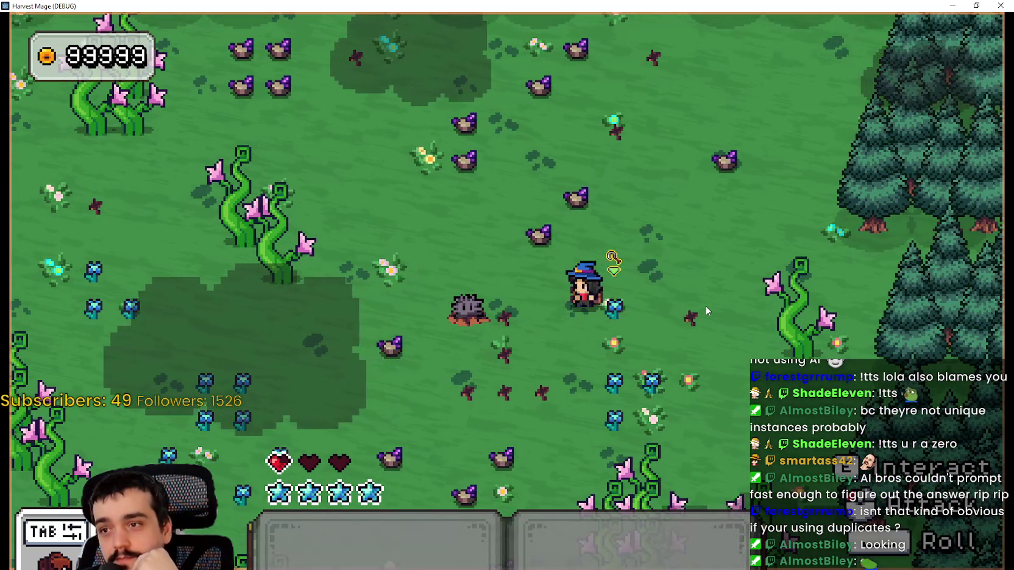
{"action": "key", "text": "space"}
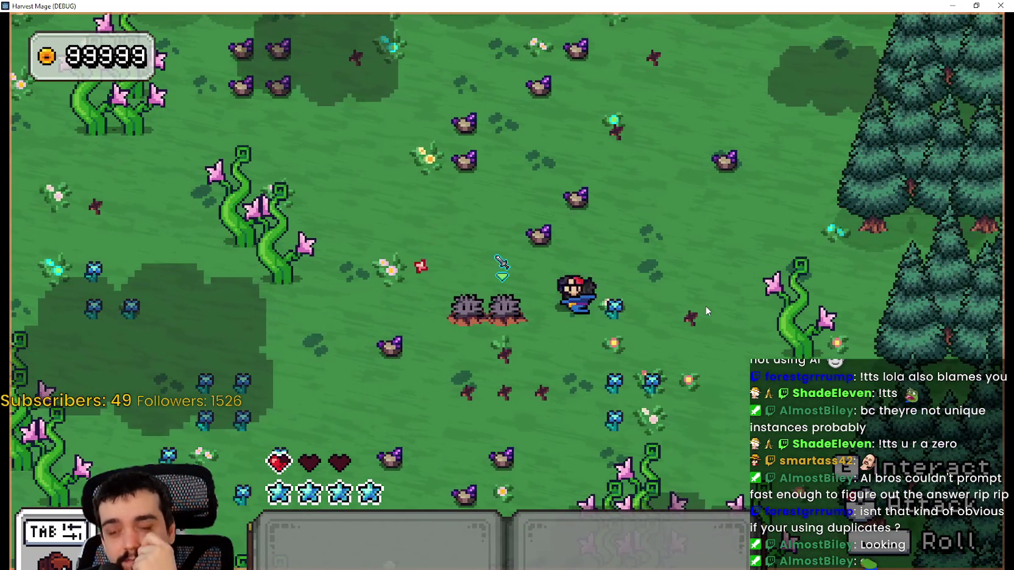
{"action": "key", "text": "a"}
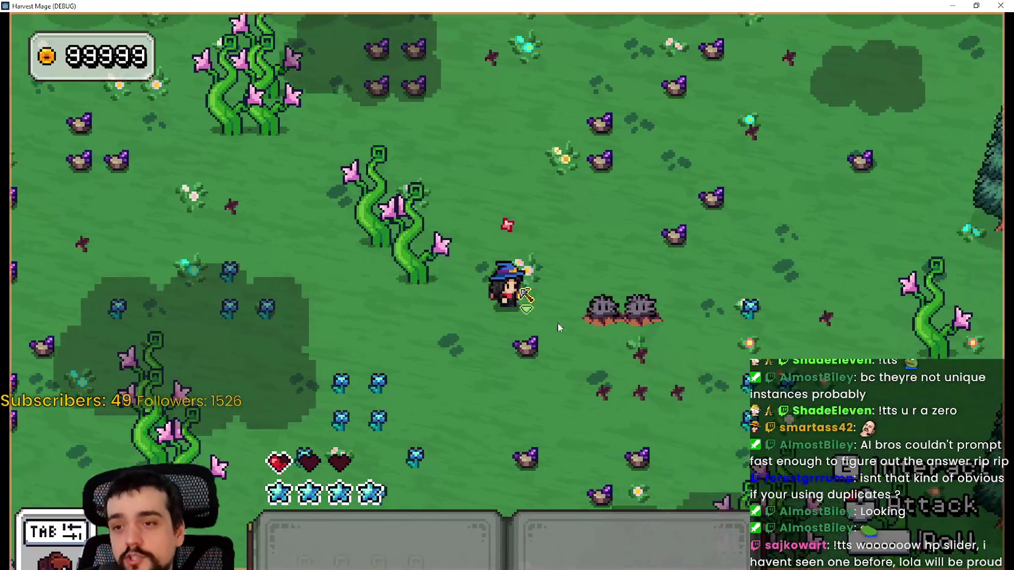
{"action": "key", "text": "d"}
{"action": "key", "text": "a"}
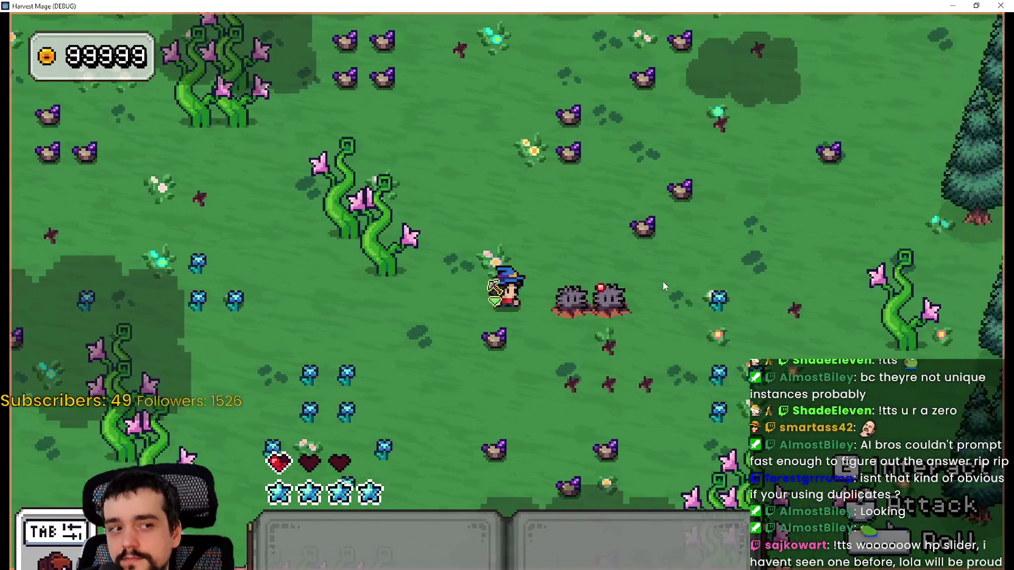
{"action": "key", "text": "d"}
{"action": "key", "text": "a"}
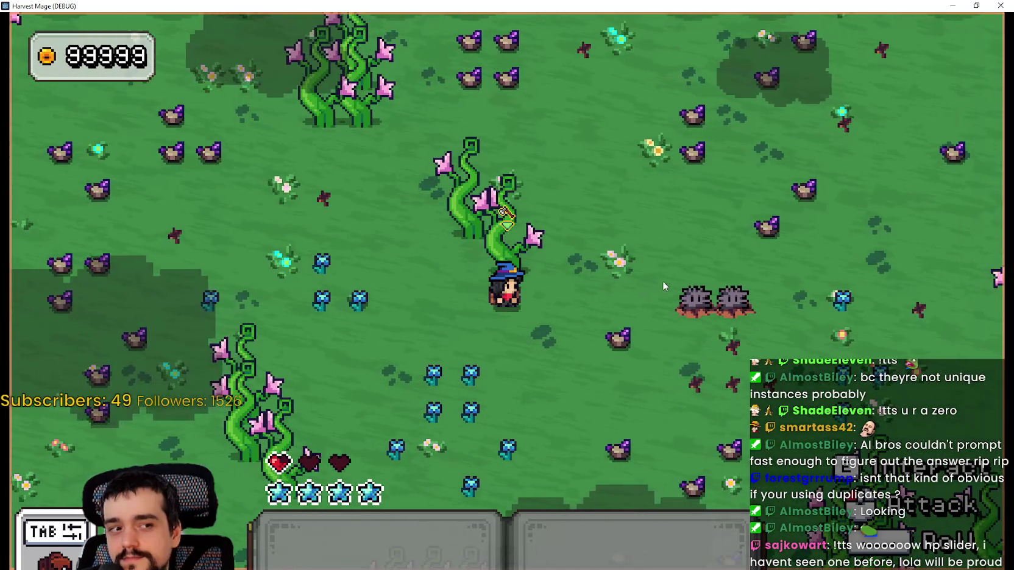
{"action": "key", "text": "d"}
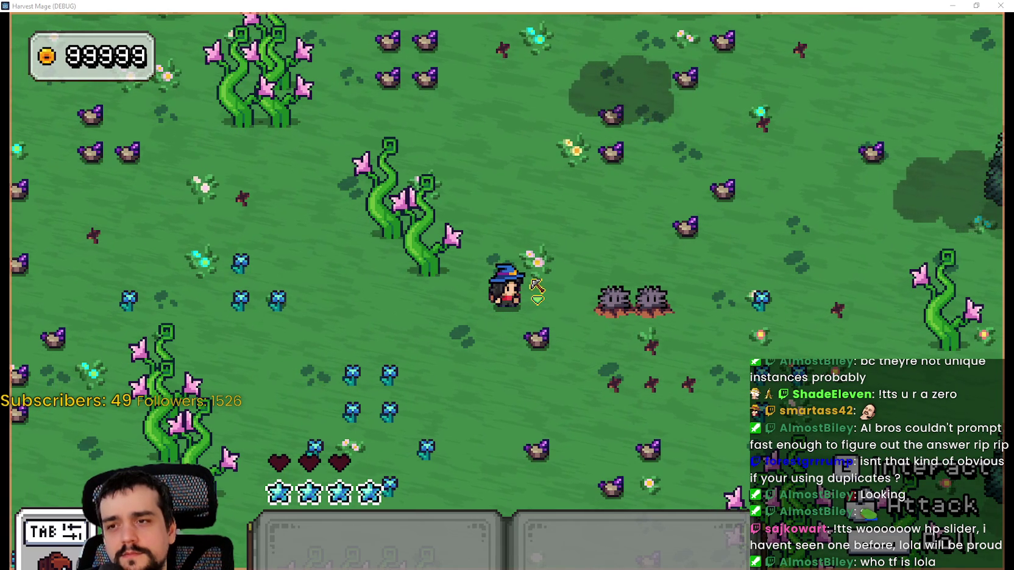
{"action": "key", "text": "Escape"}
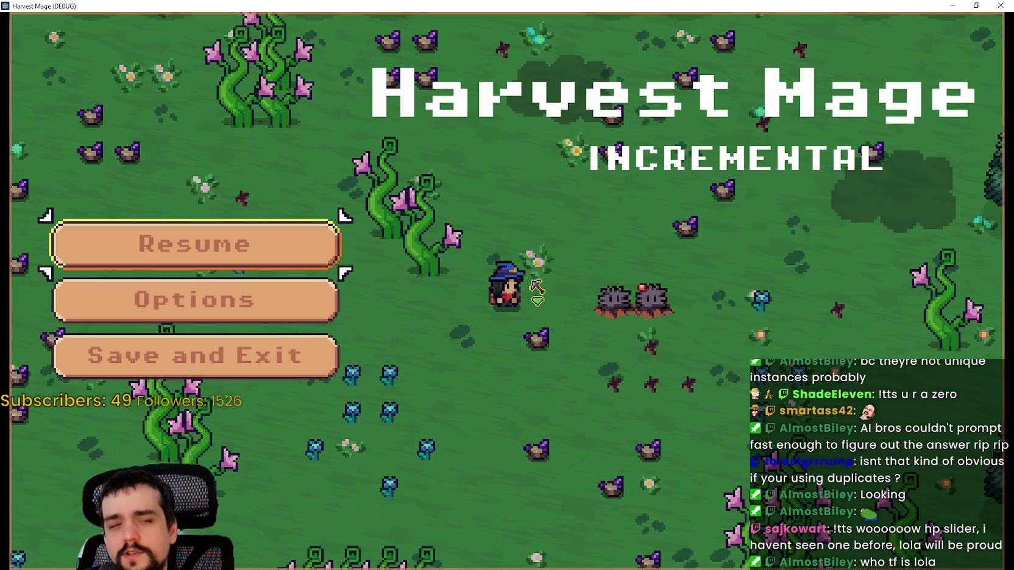
{"action": "key", "text": "alt+Tab"}
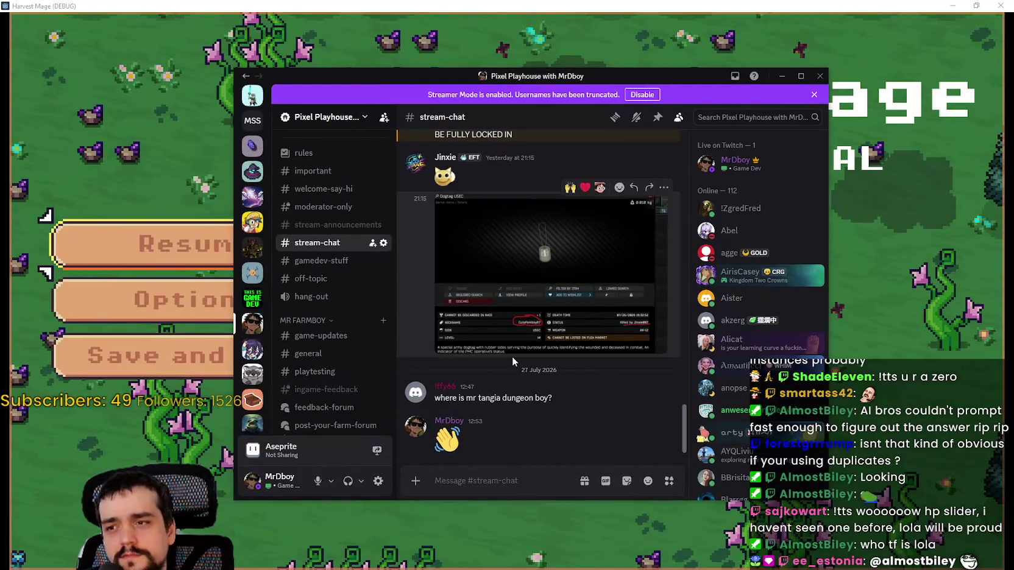
{"action": "scroll", "coordinate": [541, 331], "scroll_direction": "up", "scroll_amount": 3}
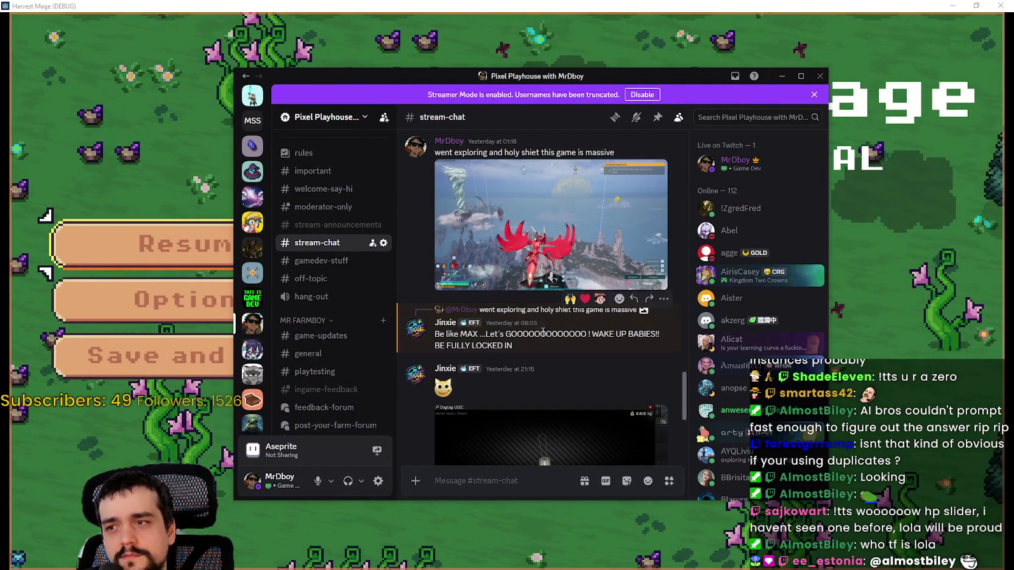
{"action": "scroll", "coordinate": [475, 288], "scroll_direction": "up", "scroll_amount": 15}
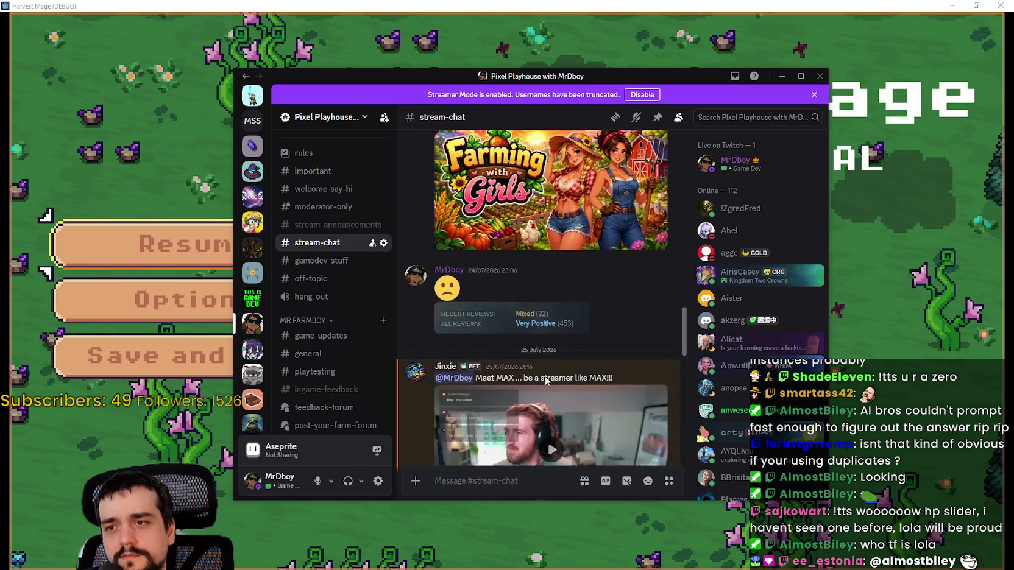
{"action": "scroll", "coordinate": [547, 378], "scroll_direction": "up", "scroll_amount": 10}
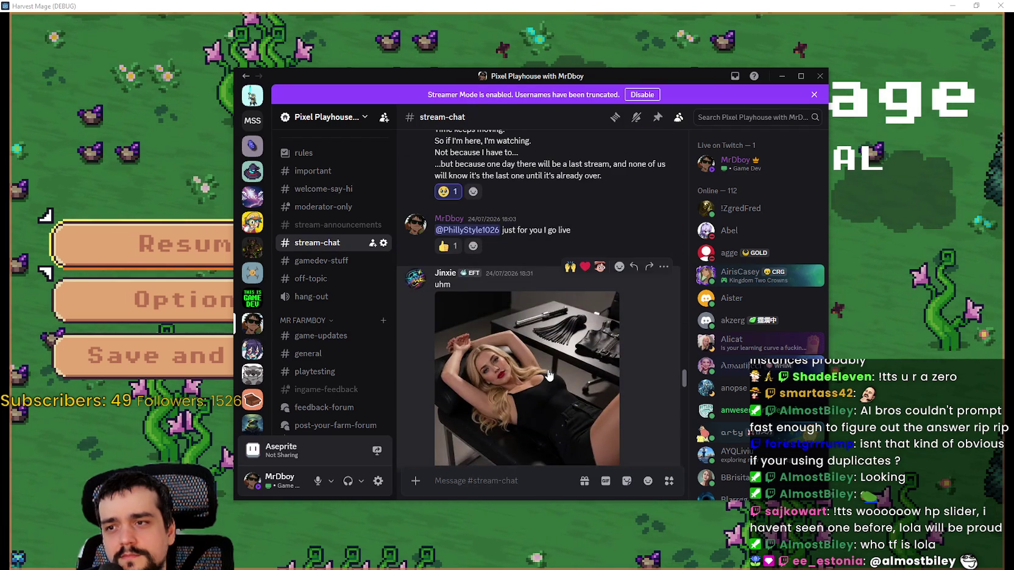
{"action": "left_click", "coordinate": [548, 374]}
{"action": "left_click", "coordinate": [533, 263]}
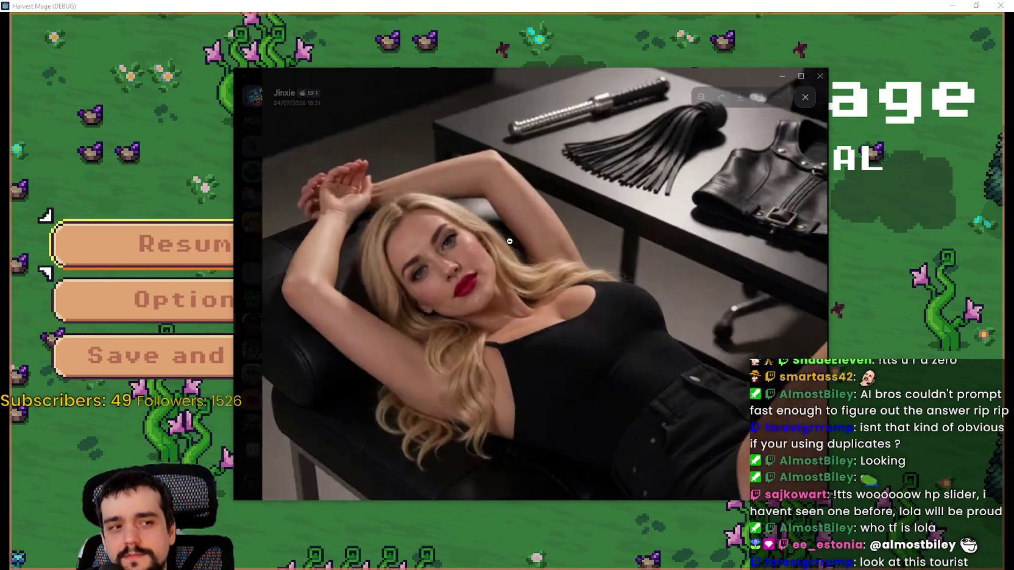
{"action": "left_click", "coordinate": [554, 356]}
{"action": "left_click", "coordinate": [739, 332]}
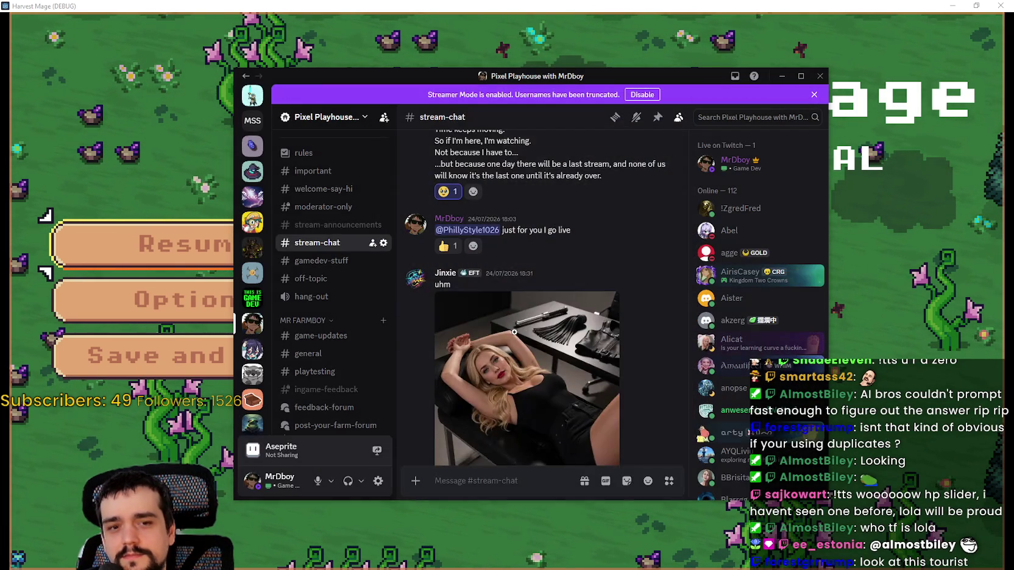
{"action": "scroll", "coordinate": [558, 379], "scroll_direction": "down", "scroll_amount": 5}
{"action": "scroll", "coordinate": [559, 382], "scroll_direction": "up", "scroll_amount": 10}
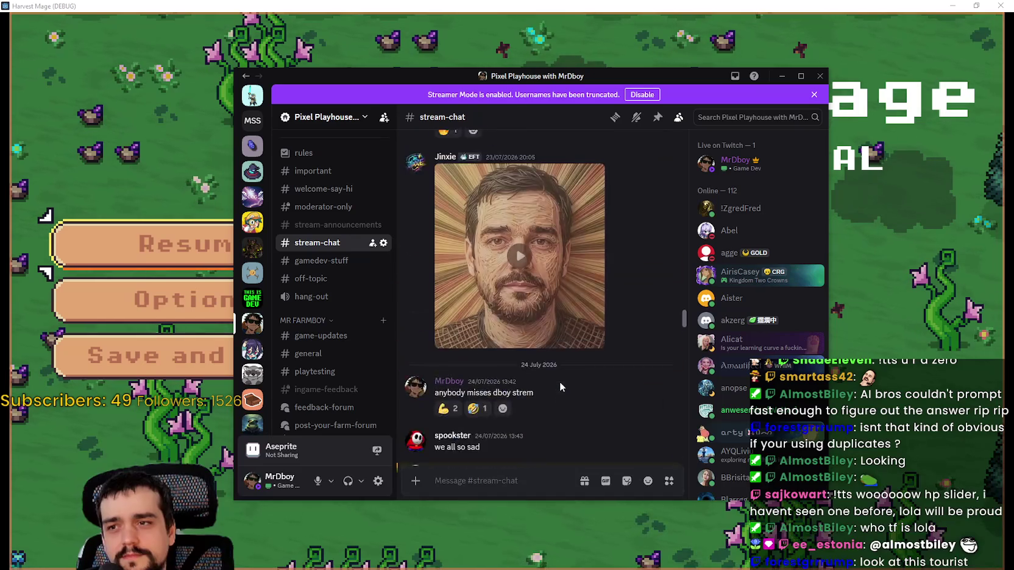
{"action": "scroll", "coordinate": [560, 385], "scroll_direction": "up", "scroll_amount": 15}
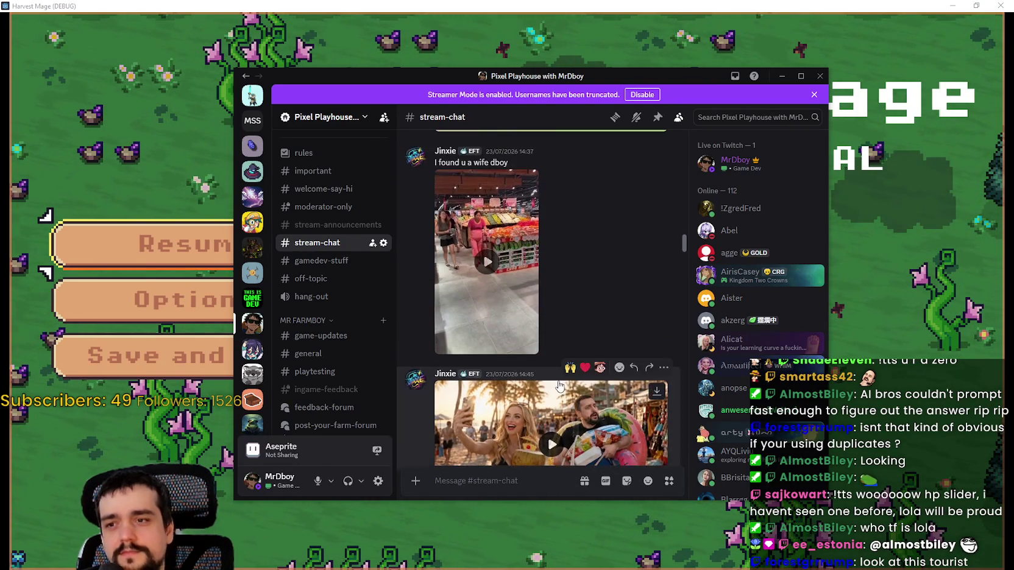
{"action": "scroll", "coordinate": [564, 378], "scroll_direction": "down", "scroll_amount": 2}
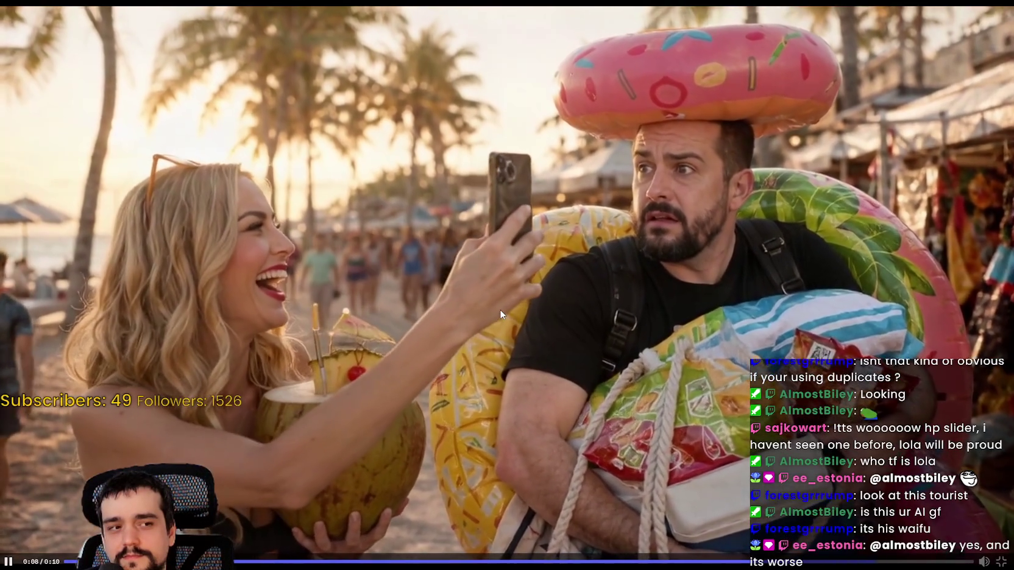
{"action": "key", "text": "Escape"}
{"action": "scroll", "coordinate": [587, 342], "scroll_direction": "down", "scroll_amount": 2}
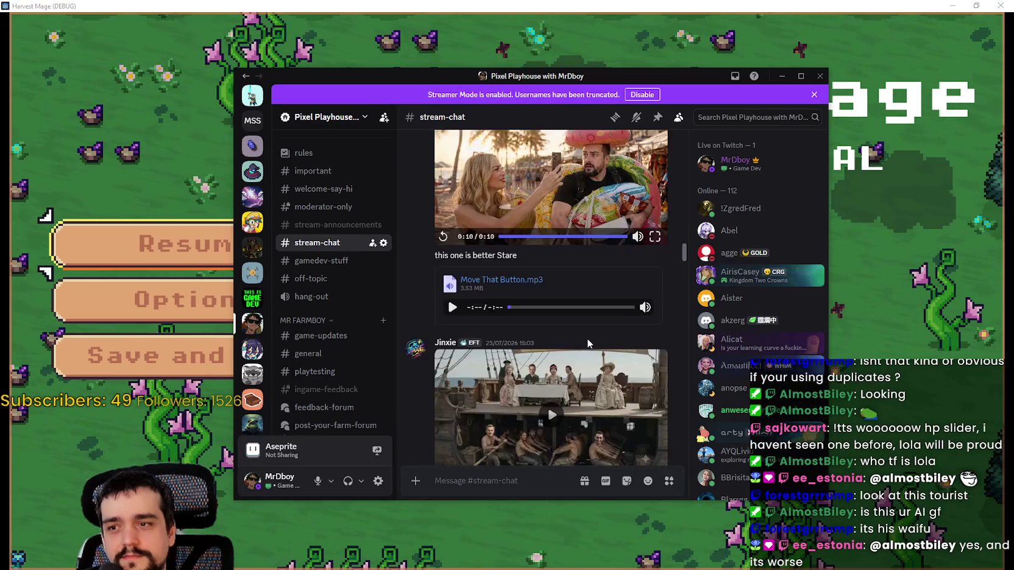
{"action": "scroll", "coordinate": [596, 350], "scroll_direction": "up", "scroll_amount": 10}
{"action": "scroll", "coordinate": [570, 362], "scroll_direction": "up", "scroll_amount": 5}
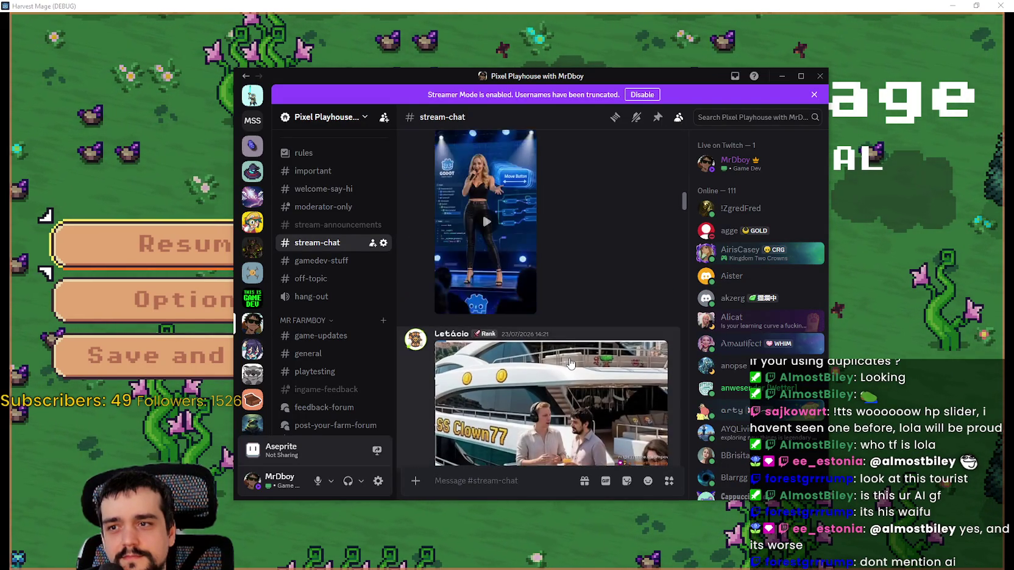
{"action": "scroll", "coordinate": [494, 311], "scroll_direction": "up", "scroll_amount": 1}
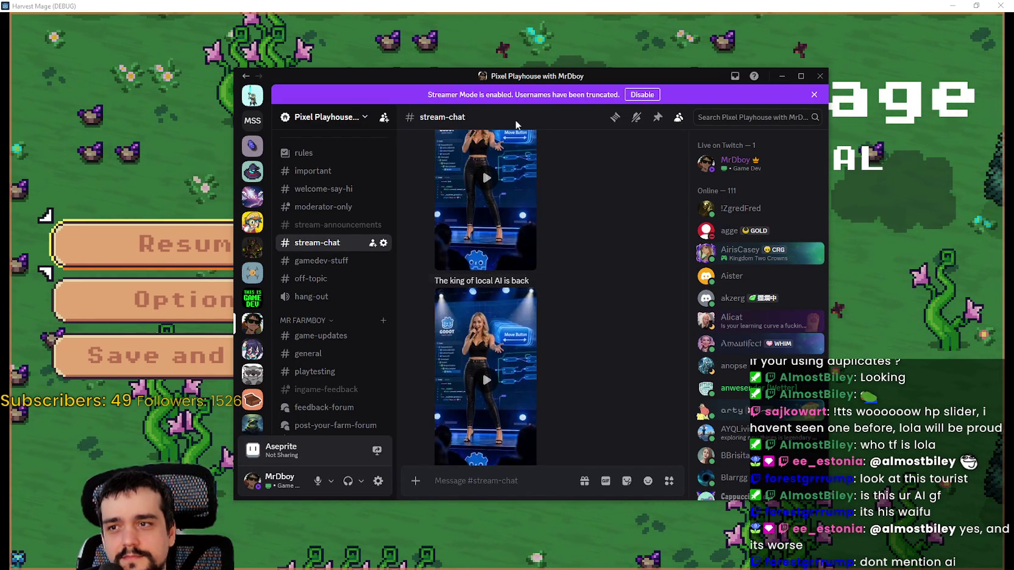
{"action": "scroll", "coordinate": [518, 333], "scroll_direction": "down", "scroll_amount": 4}
{"action": "scroll", "coordinate": [546, 354], "scroll_direction": "up", "scroll_amount": 4}
{"action": "scroll", "coordinate": [546, 349], "scroll_direction": "up", "scroll_amount": 2}
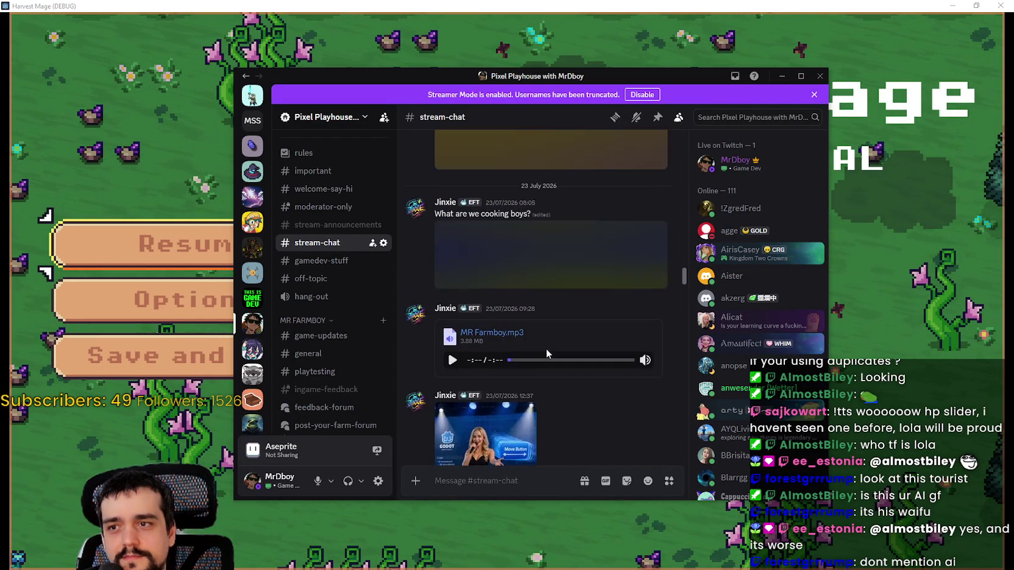
{"action": "scroll", "coordinate": [537, 290], "scroll_direction": "up", "scroll_amount": 4}
{"action": "scroll", "coordinate": [565, 367], "scroll_direction": "up", "scroll_amount": 2}
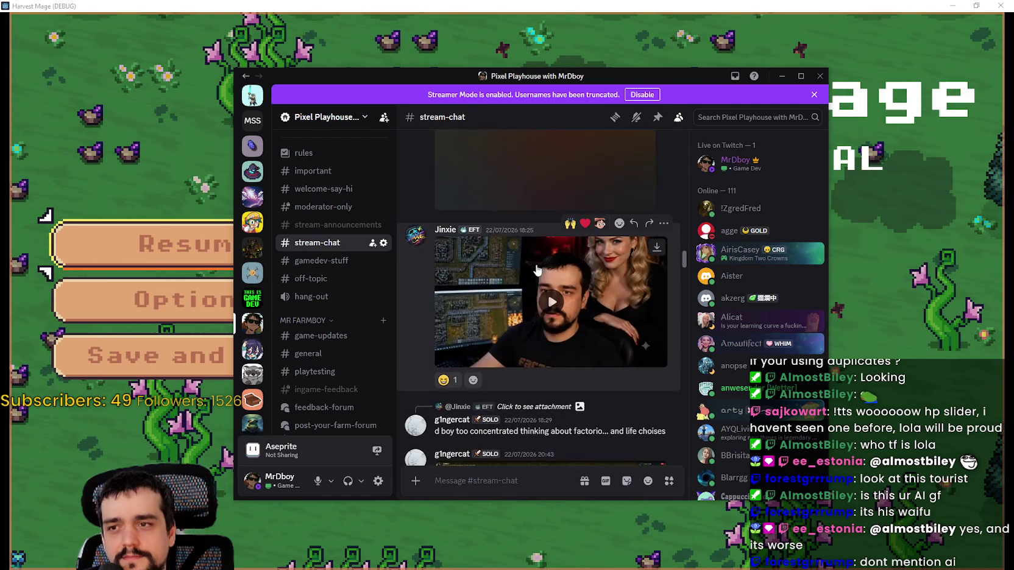
{"action": "scroll", "coordinate": [563, 277], "scroll_direction": "up", "scroll_amount": 1}
{"action": "scroll", "coordinate": [579, 311], "scroll_direction": "down", "scroll_amount": 1}
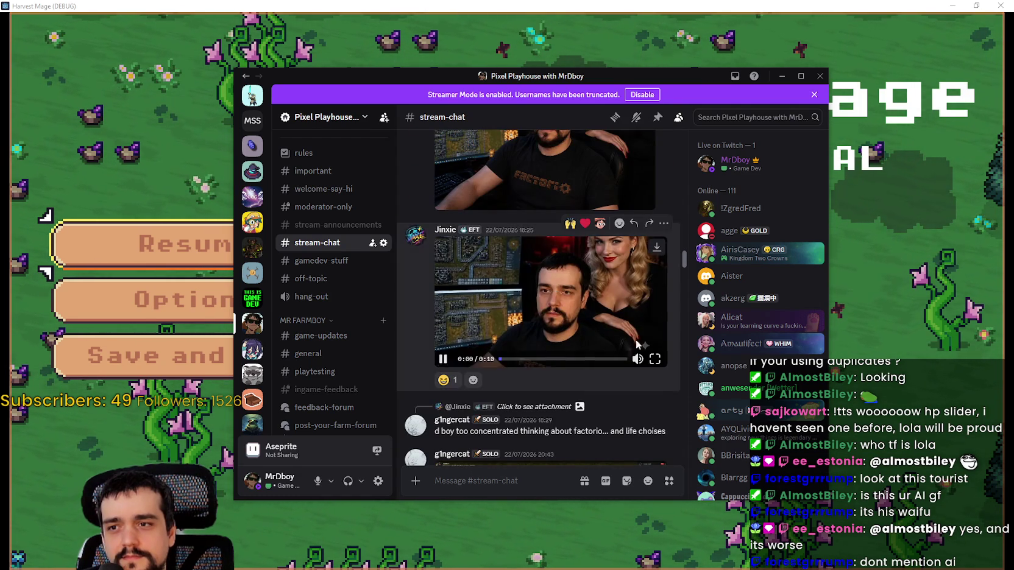
{"action": "key", "text": "super+Up"}
{"action": "key", "text": "f"}
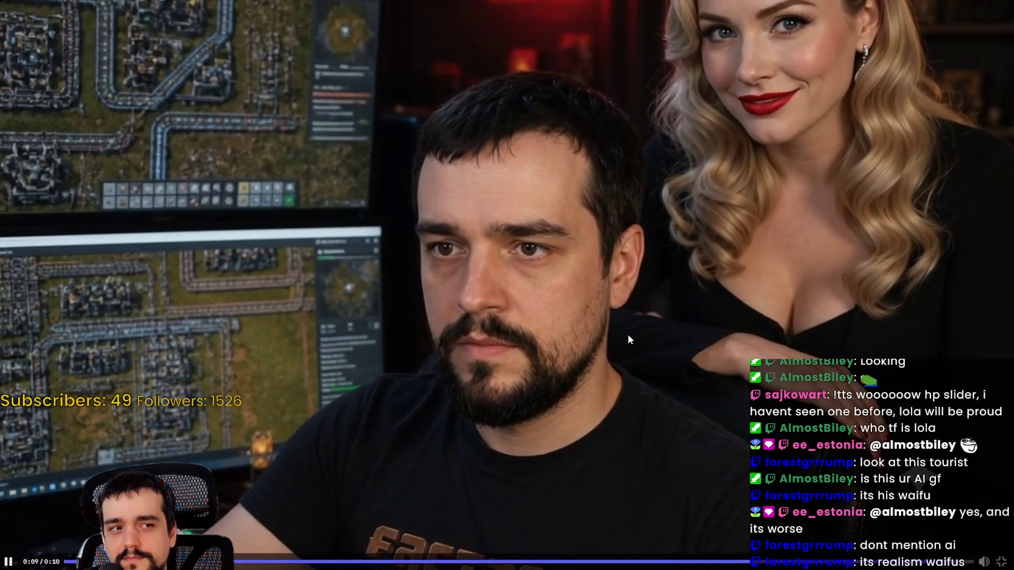
{"action": "key", "text": "Escape"}
{"action": "scroll", "coordinate": [544, 340], "scroll_direction": "up", "scroll_amount": 5}
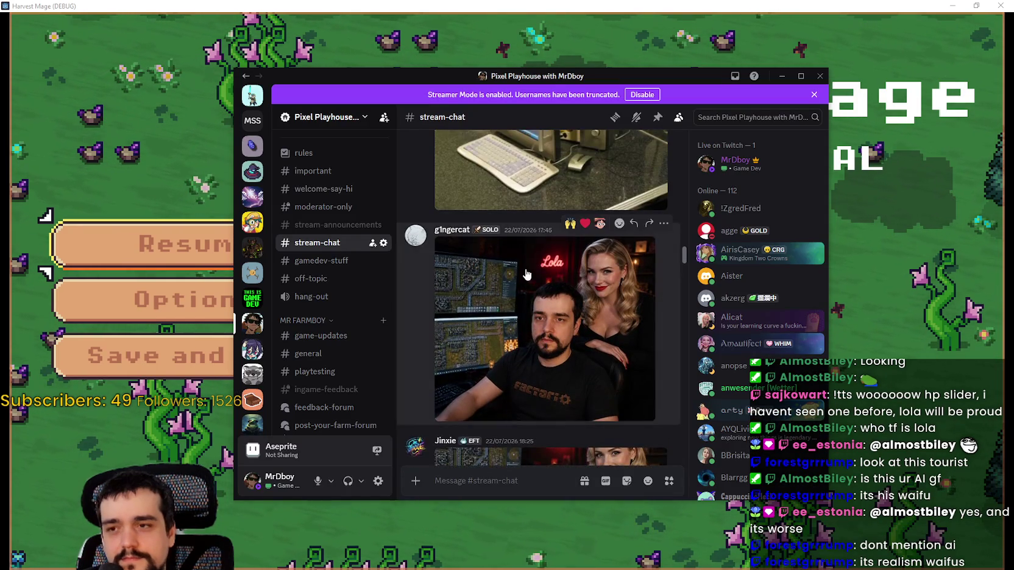
{"action": "scroll", "coordinate": [531, 330], "scroll_direction": "up", "scroll_amount": 10}
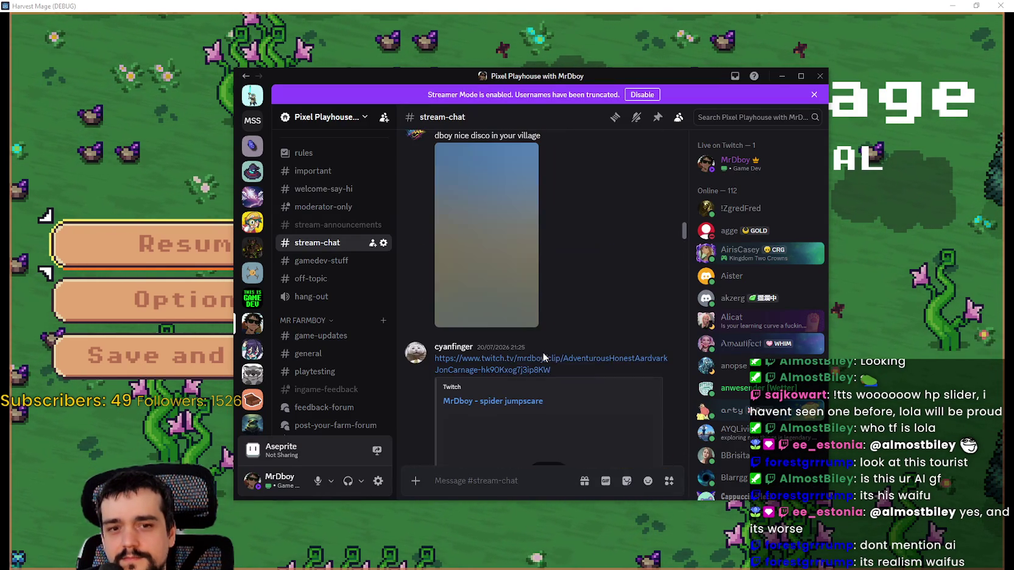
{"action": "scroll", "coordinate": [547, 356], "scroll_direction": "up", "scroll_amount": 3}
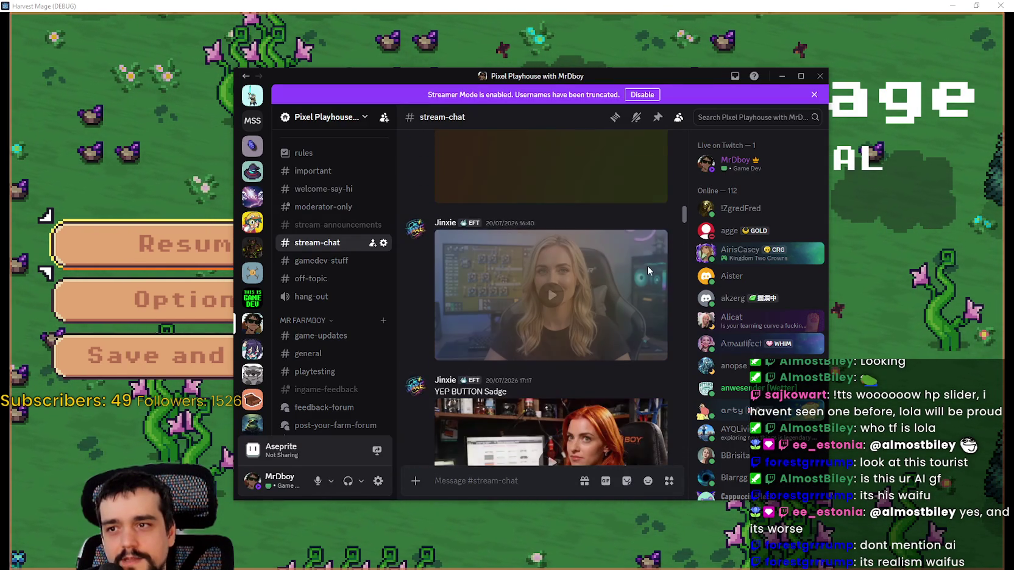
{"action": "left_click", "coordinate": [658, 352]}
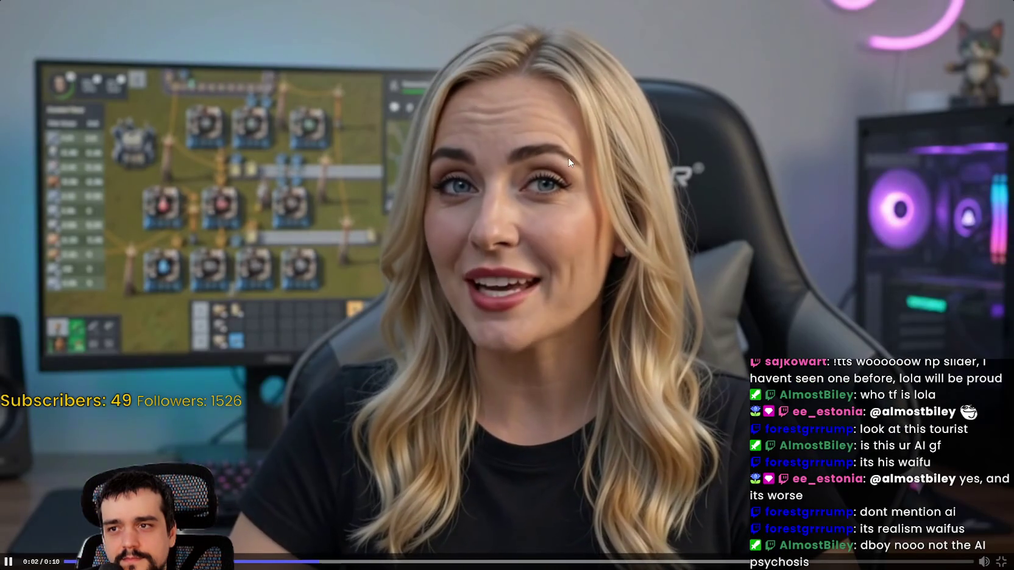
{"action": "mouse_move", "coordinate": [584, 298]}
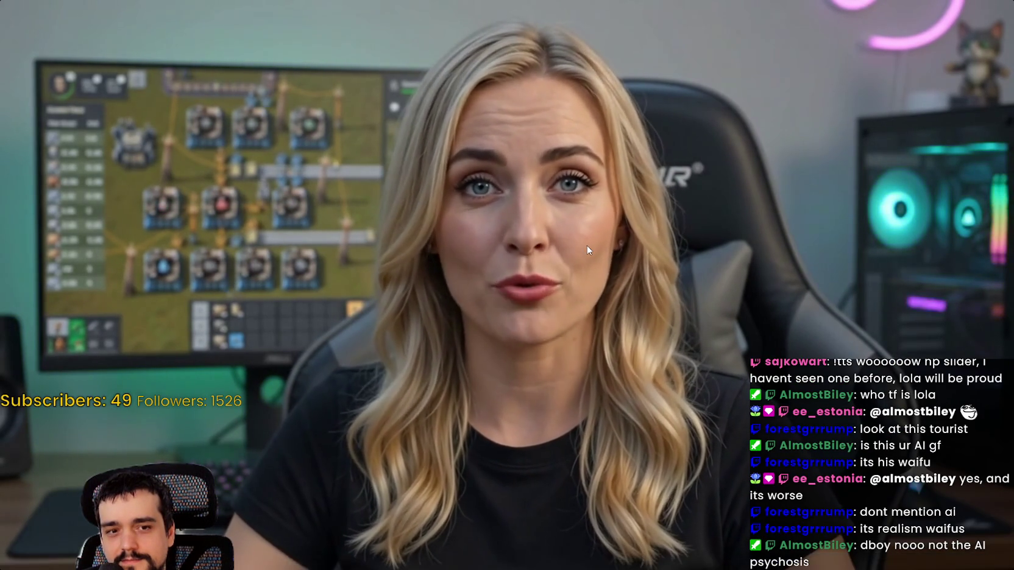
{"action": "key", "text": "Escape"}
{"action": "scroll", "coordinate": [640, 287], "scroll_direction": "down", "scroll_amount": 15}
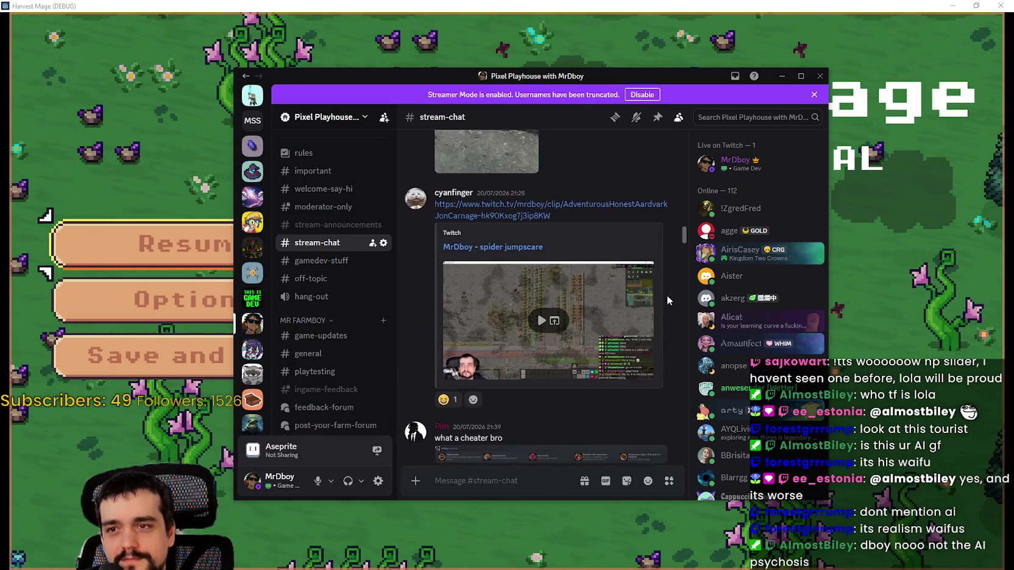
{"action": "scroll", "coordinate": [676, 436], "scroll_direction": "down", "scroll_amount": 5}
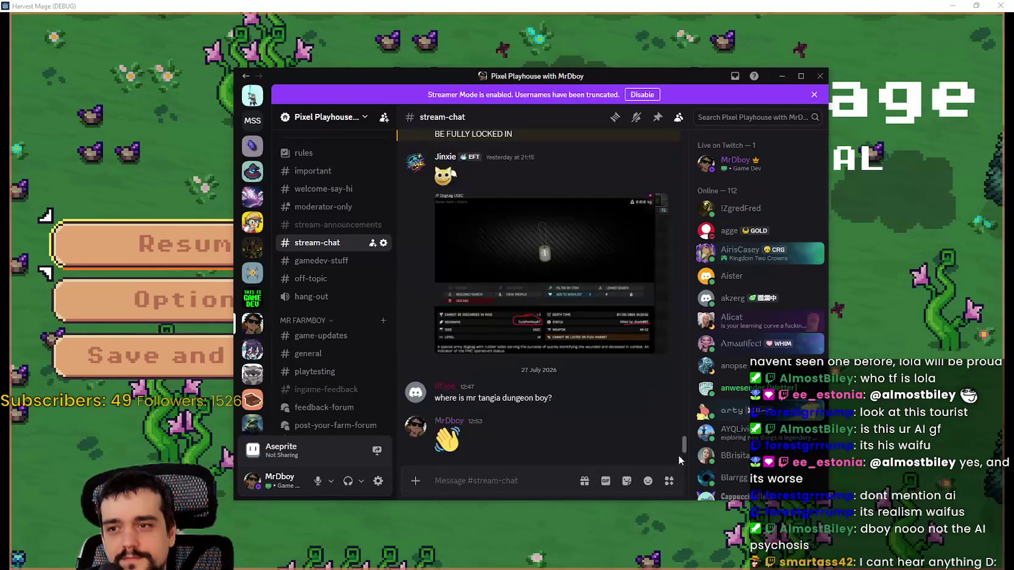
{"action": "left_click_drag", "start_coordinate": [452, 85], "coordinate": [474, 81]}
Return to the paused game, resume it, and walk the wizard around the flower field.
{"action": "key", "text": "alt+Tab"}
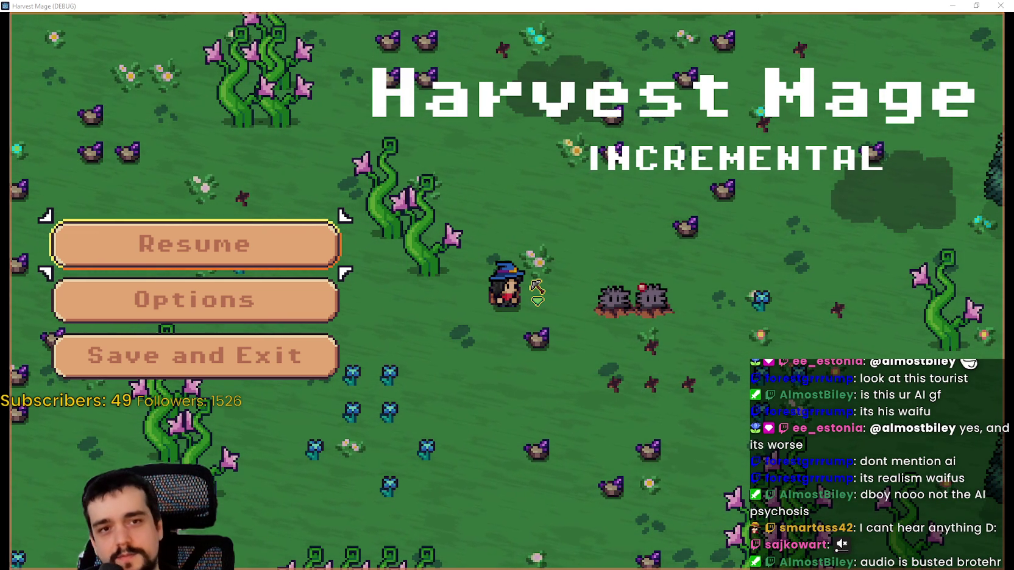
{"action": "left_click", "coordinate": [162, 263]}
{"action": "key", "text": "d"}
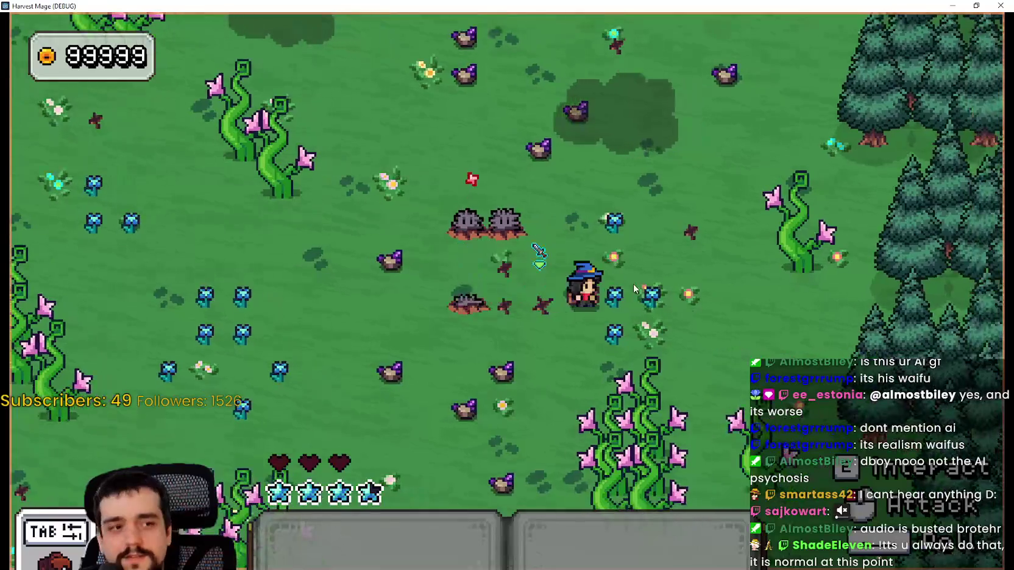
{"action": "key", "text": "w"}
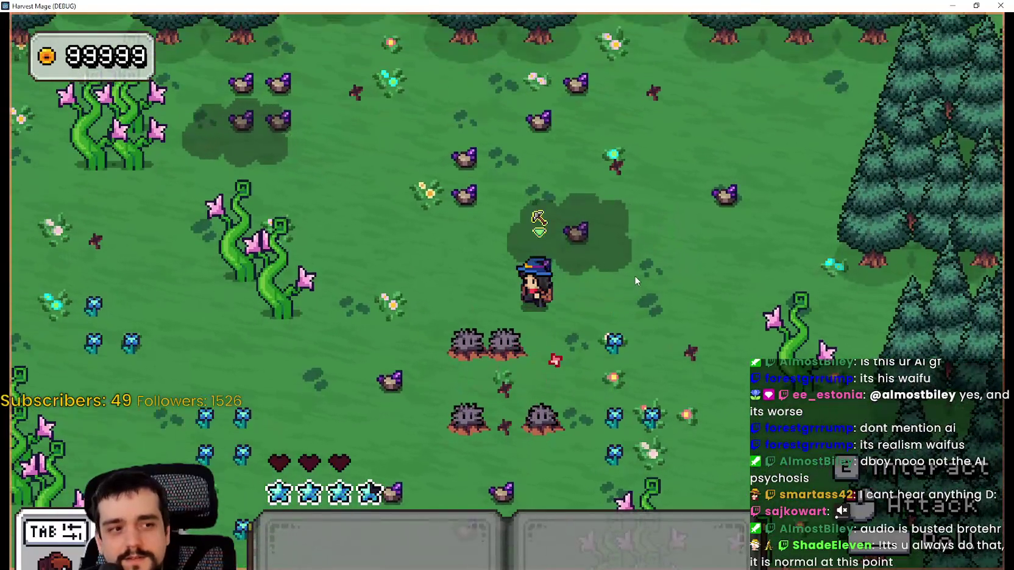
{"action": "key", "text": "a"}
{"action": "key", "text": "s"}
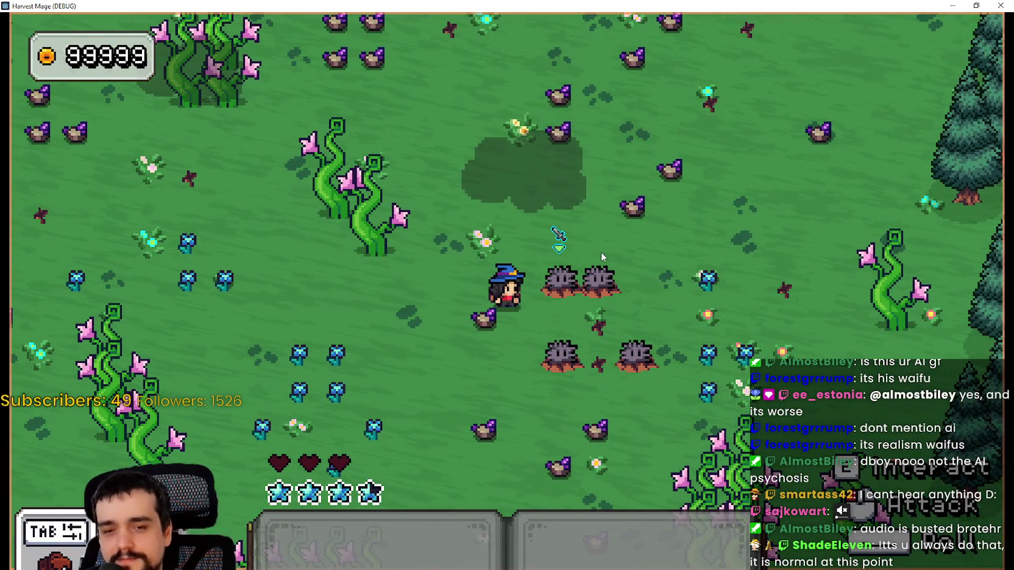
{"action": "key", "text": "a"}
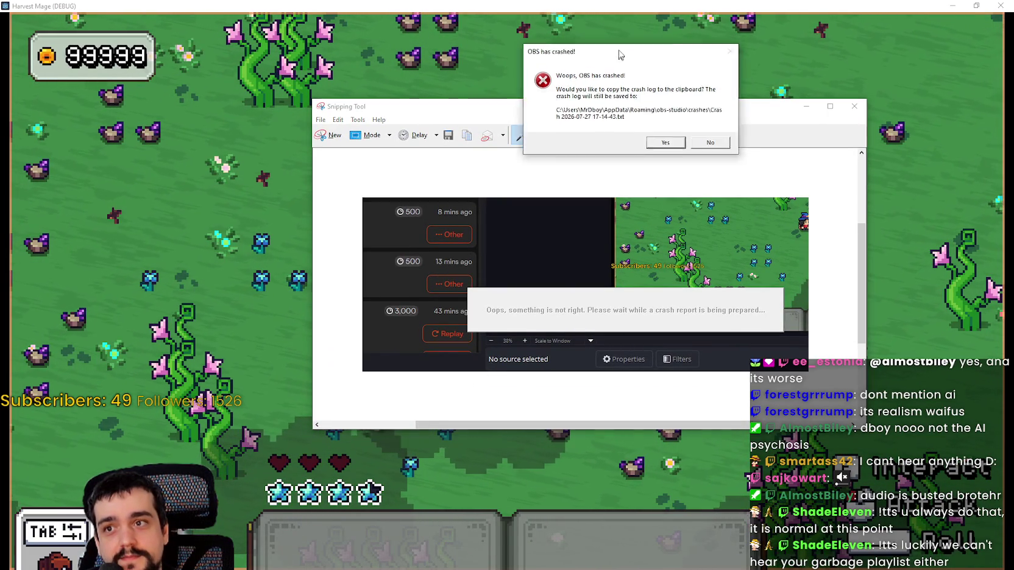
Move the OBS crash prompt aside, dismiss it, and close the snip window.
{"action": "mouse_move", "coordinate": [616, 57]}
{"action": "left_mouse_down"}
{"action": "mouse_move", "coordinate": [568, 43]}
{"action": "mouse_move", "coordinate": [749, 46]}
{"action": "left_mouse_up"}
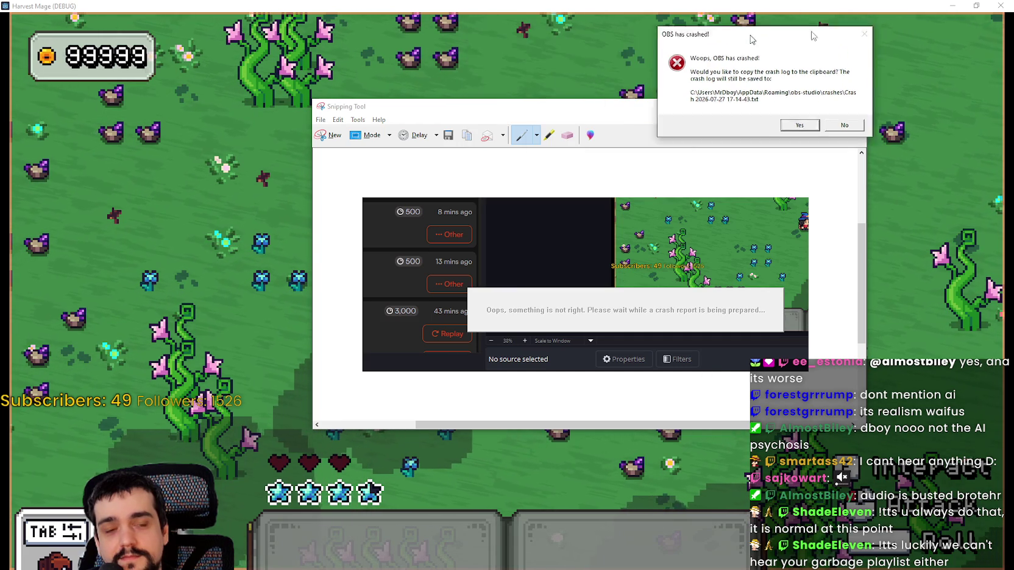
{"action": "left_click", "coordinate": [843, 125]}
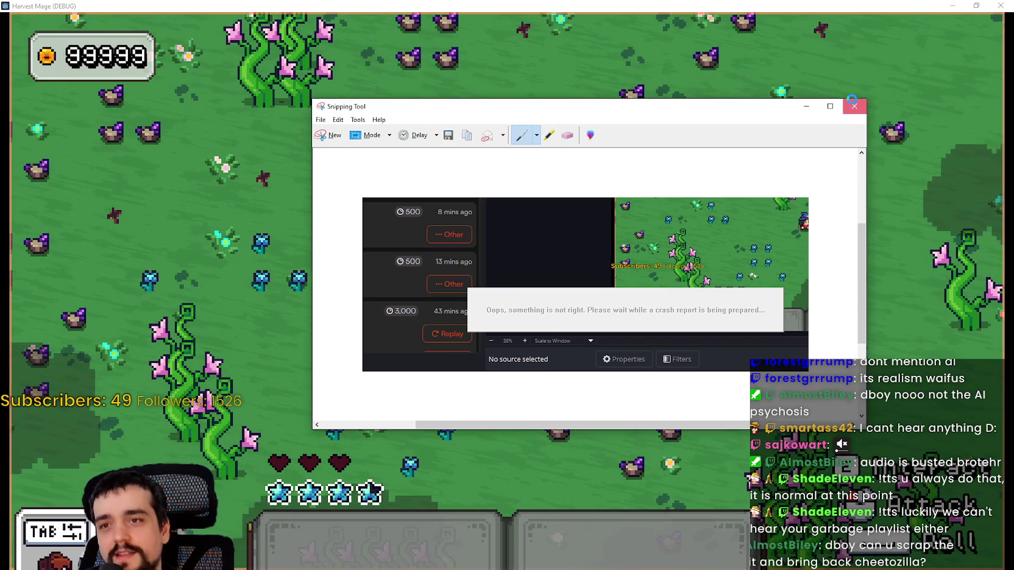
{"action": "left_click", "coordinate": [854, 106]}
Discard the snip, walk the wizard up and right, and fire eight shots toward the spiky monsters.
{"action": "left_click", "coordinate": [633, 276]}
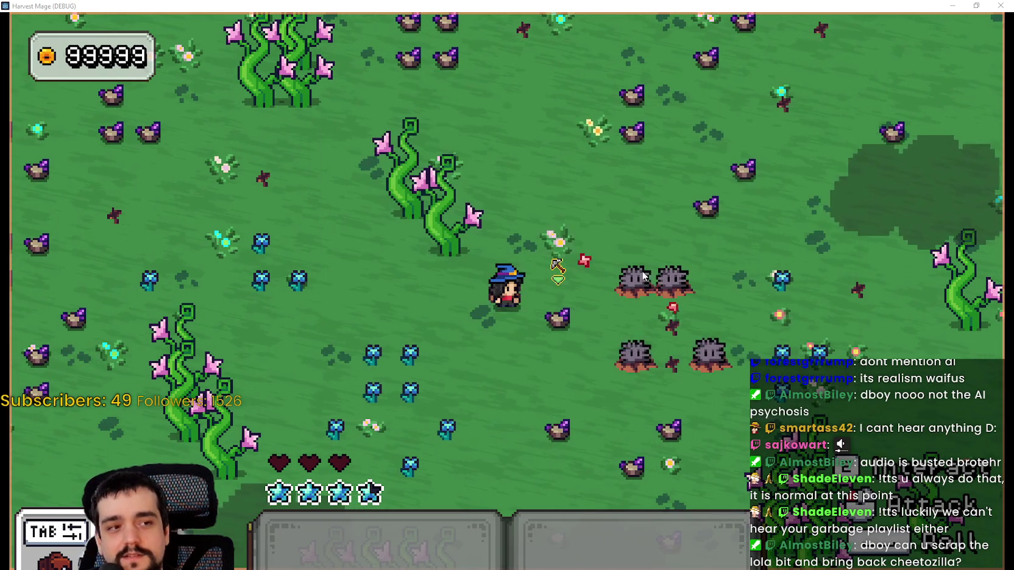
{"action": "key", "text": "w"}
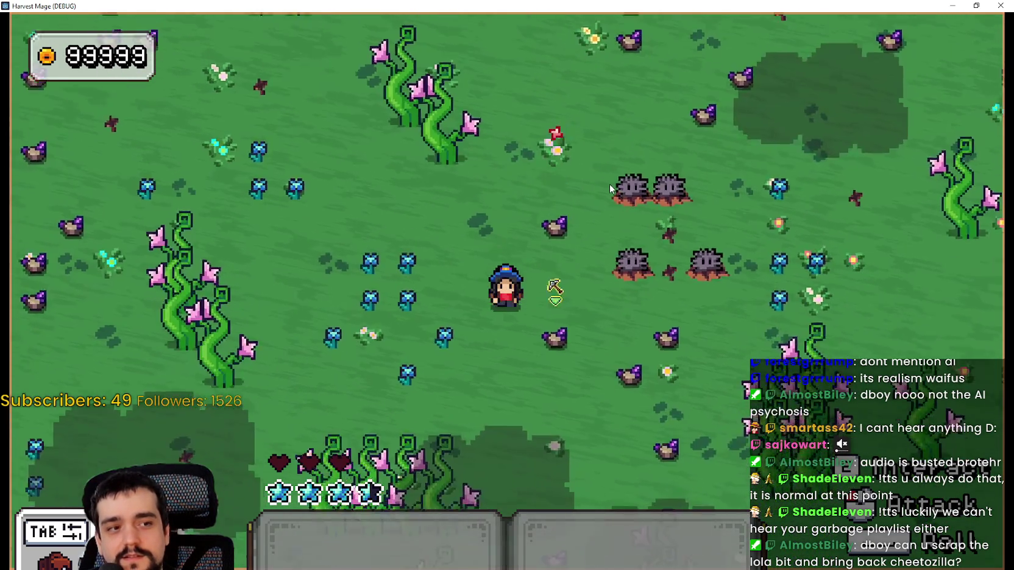
{"action": "key", "text": "d"}
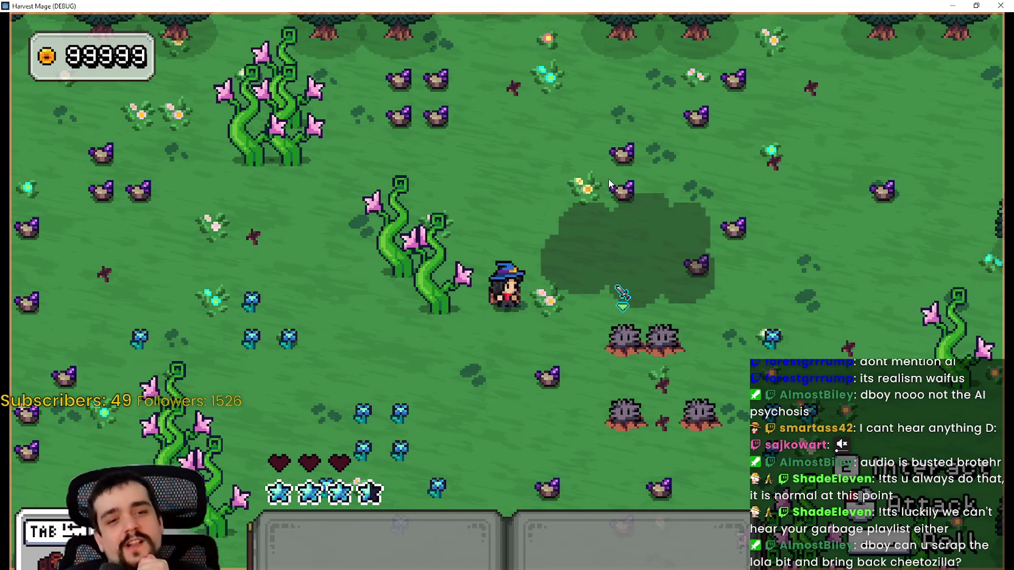
{"action": "left_click", "coordinate": [610, 183]}
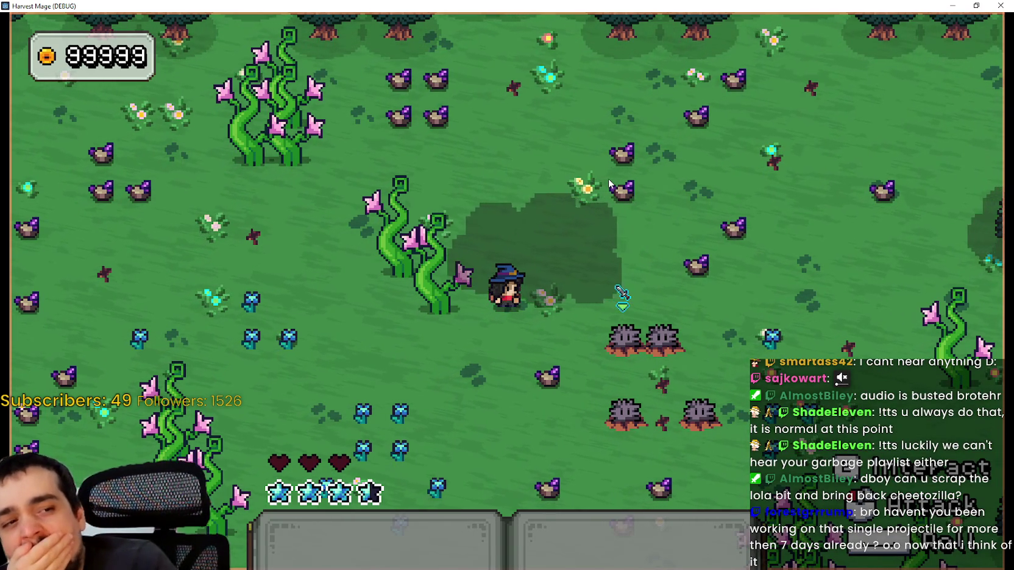
{"action": "left_click", "coordinate": [610, 182]}
{"action": "left_click", "coordinate": [609, 183]}
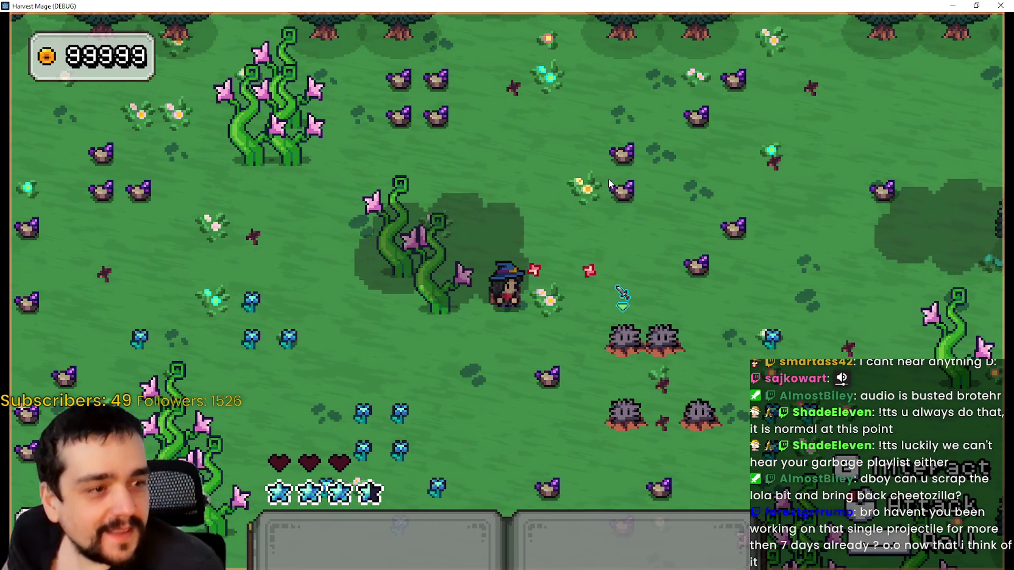
{"action": "left_click", "coordinate": [609, 183]}
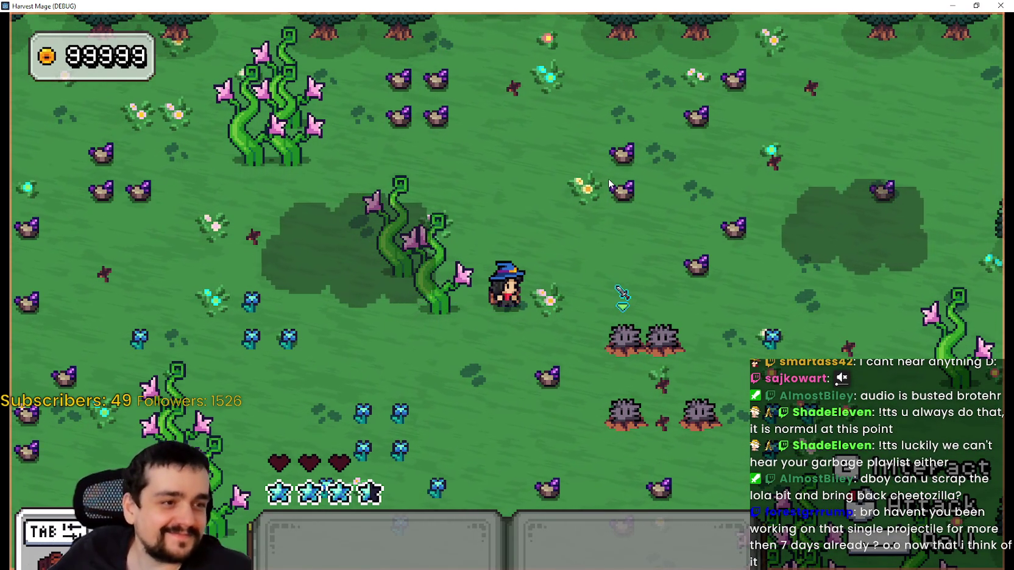
{"action": "left_click", "coordinate": [609, 183]}
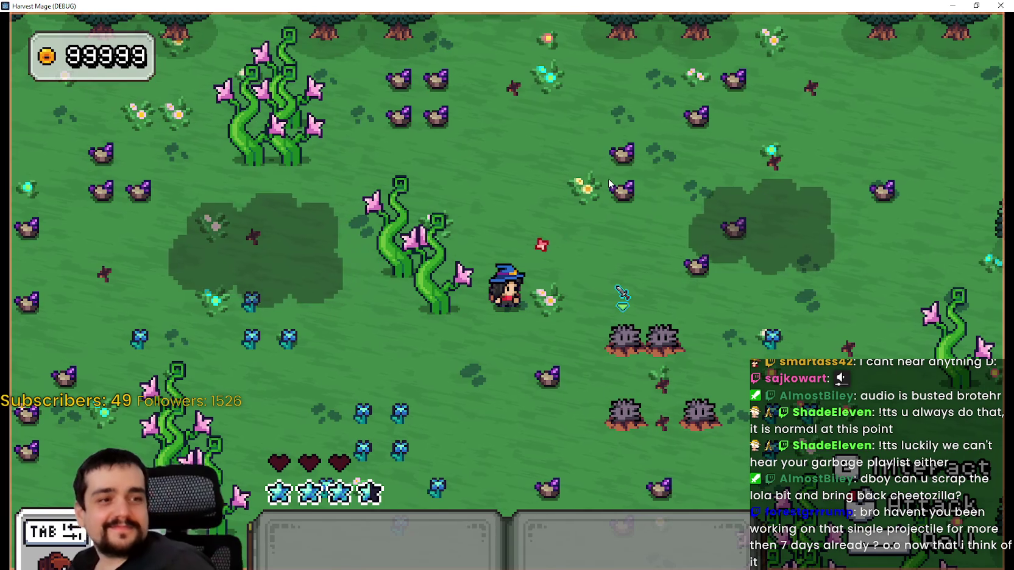
{"action": "left_click", "coordinate": [610, 183]}
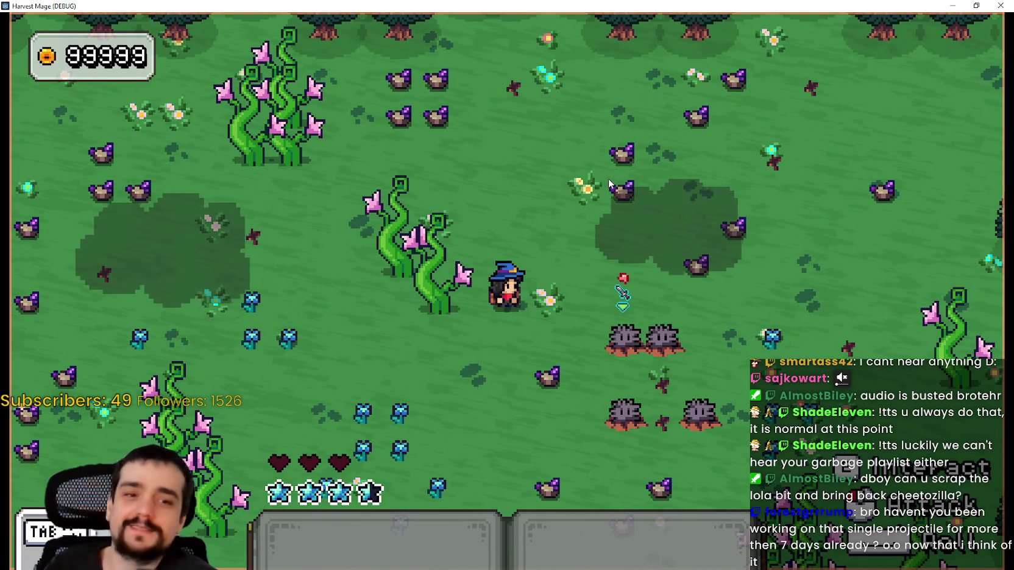
{"action": "left_click", "coordinate": [609, 183]}
{"action": "left_click", "coordinate": [610, 183]}
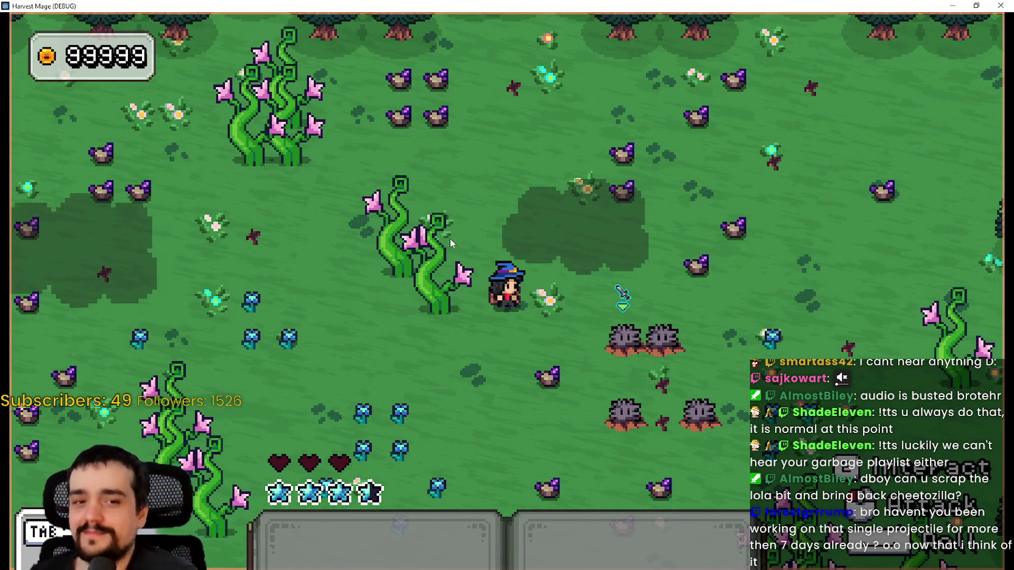
Roam the wizard around the field, zigzagging down-left and up-right.
{"action": "key", "text": "s"}
{"action": "key", "text": "a"}
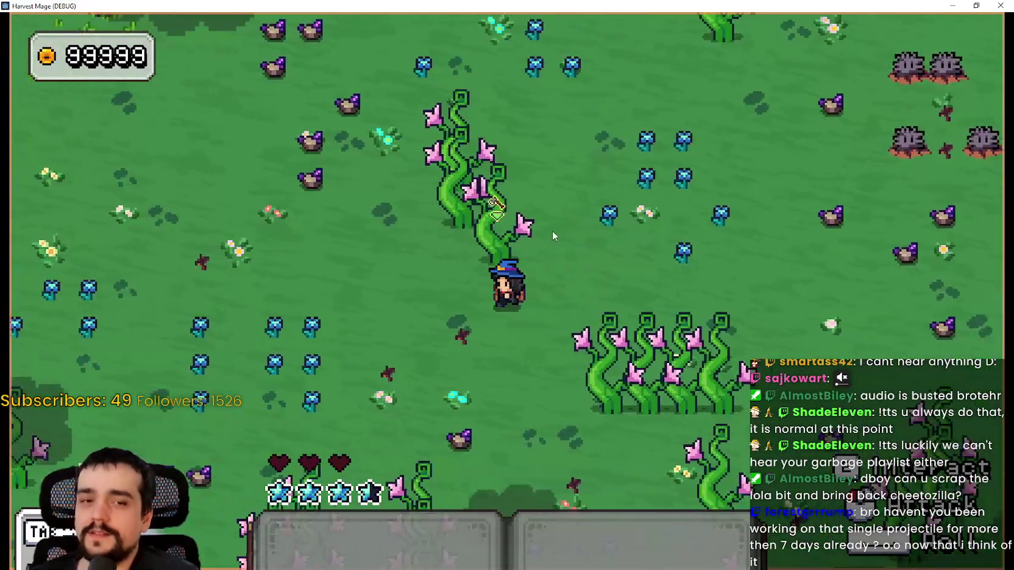
{"action": "key", "text": "w"}
{"action": "key", "text": "s"}
{"action": "key", "text": "a"}
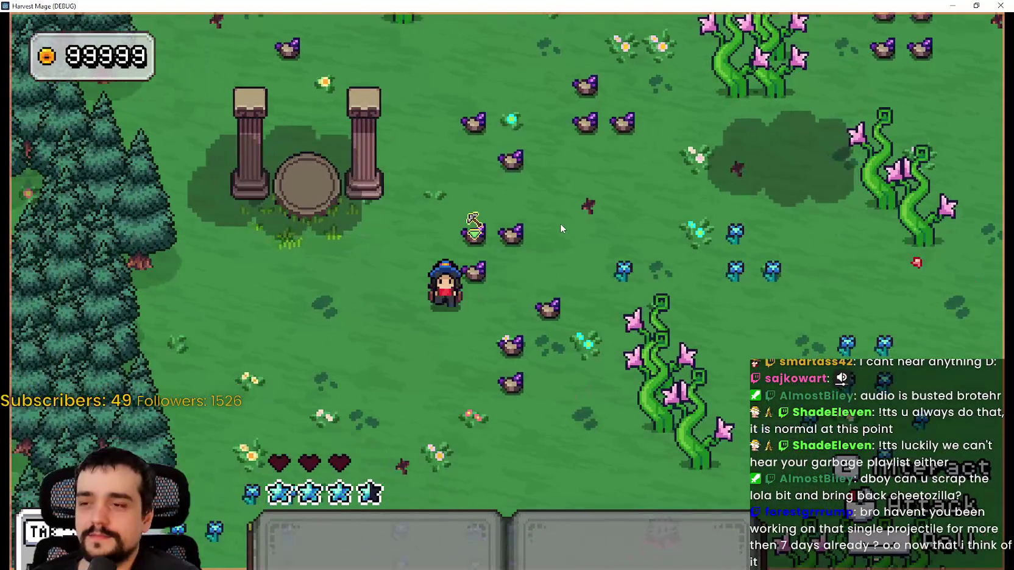
{"action": "key", "text": "d"}
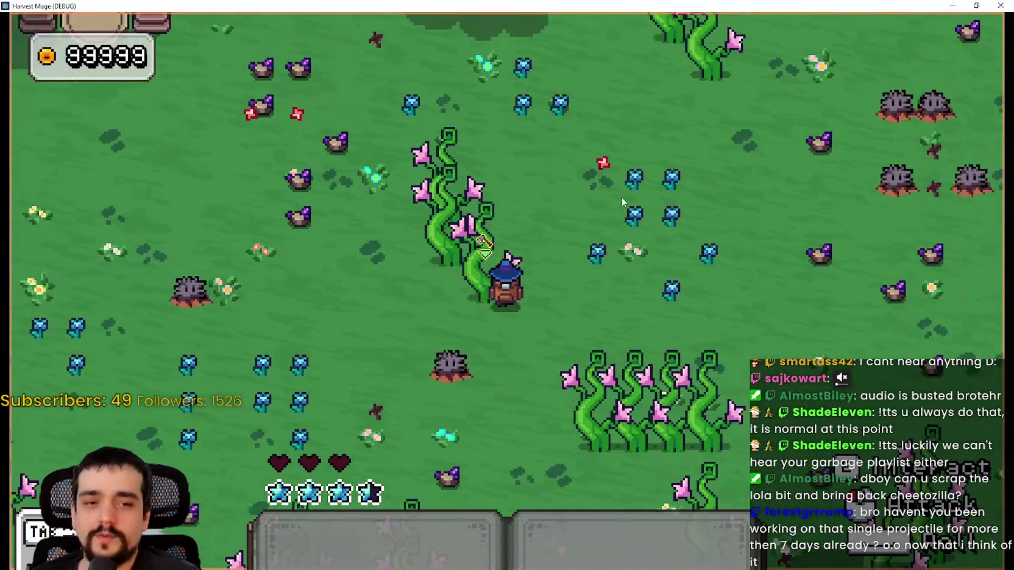
{"action": "key", "text": "w"}
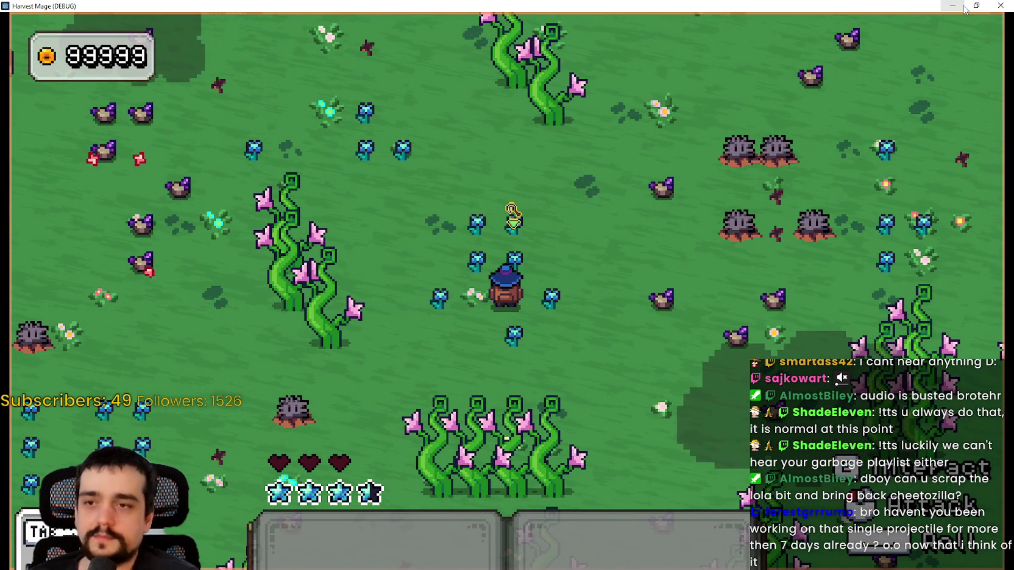
Walk the wizard around a little more, then end the debug run with Alt+F4.
{"action": "key", "text": "s"}
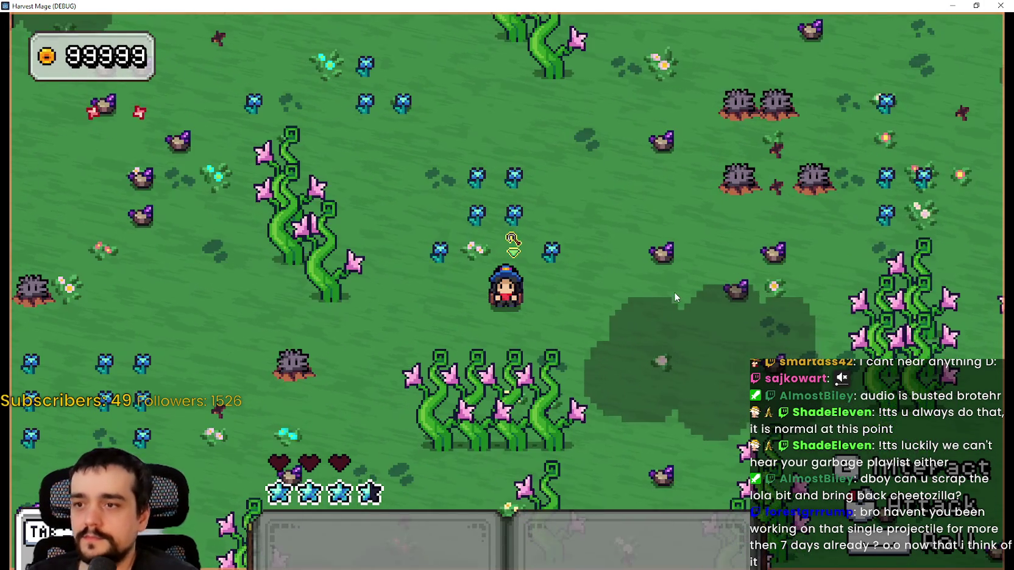
{"action": "key", "text": "d"}
{"action": "key", "text": "w"}
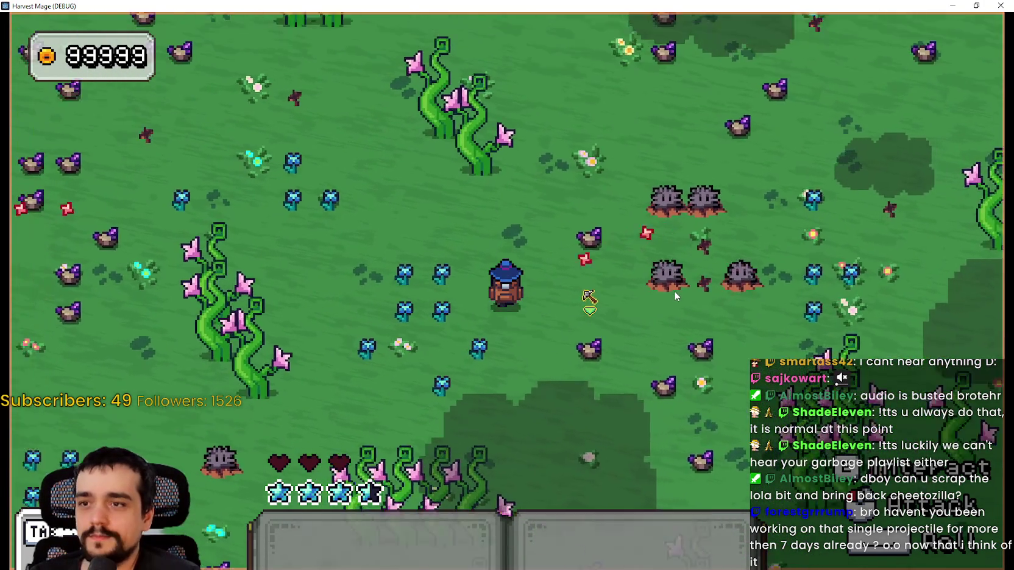
{"action": "key", "text": "a"}
{"action": "key", "text": "s"}
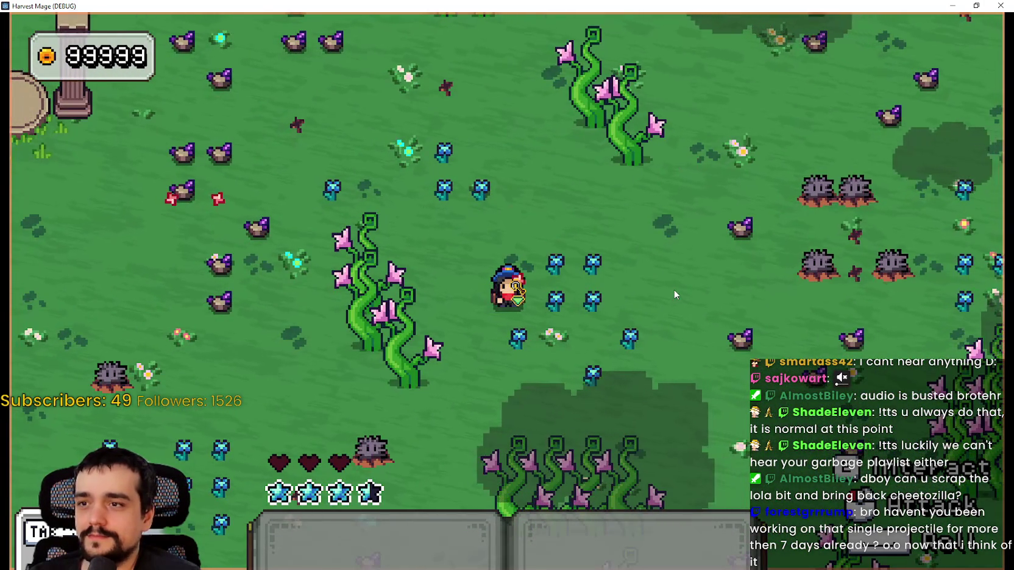
{"action": "key", "text": "w"}
{"action": "key", "text": "d"}
{"action": "key", "text": "alt+F4"}
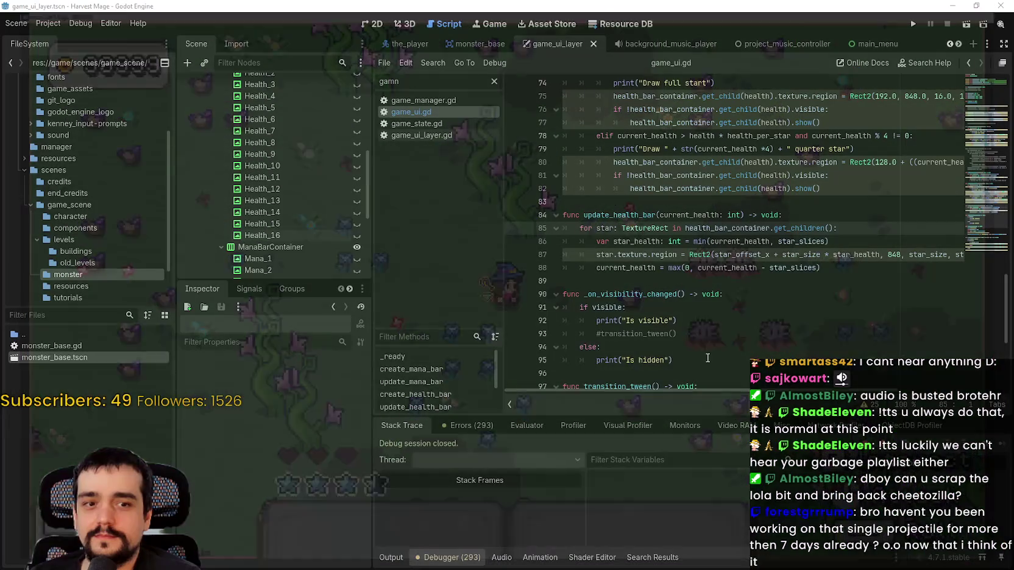
Save with game_ui.gd focused and clear the script filter to list every script.
{"action": "left_click", "coordinate": [656, 268]}
{"action": "key", "text": "ctrl+s"}
{"action": "scroll", "coordinate": [656, 310], "scroll_direction": "down", "scroll_amount": 4}
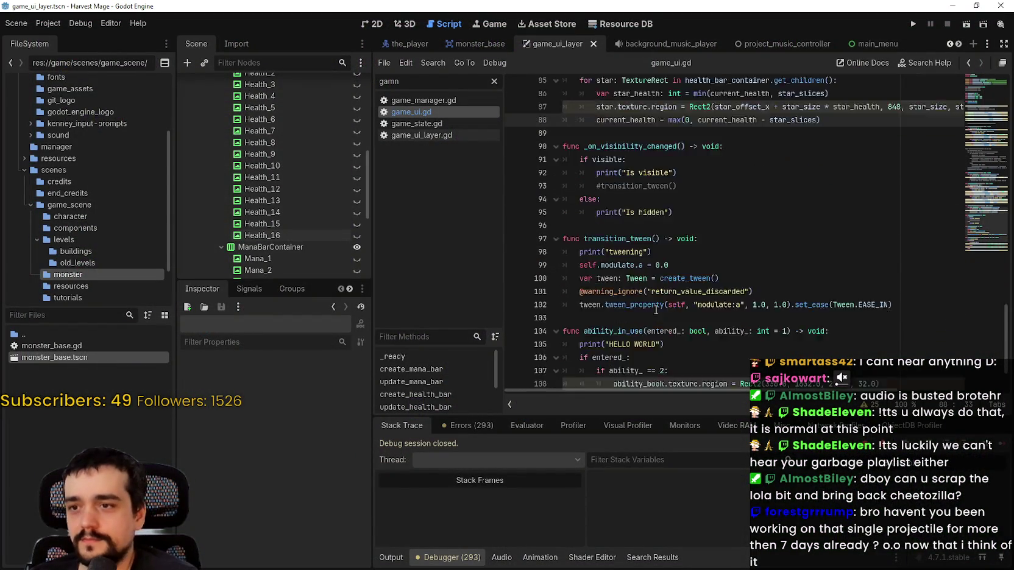
{"action": "scroll", "coordinate": [656, 310], "scroll_direction": "down", "scroll_amount": 2}
{"action": "scroll", "coordinate": [701, 195], "scroll_direction": "up", "scroll_amount": 1}
{"action": "scroll", "coordinate": [793, 220], "scroll_direction": "down", "scroll_amount": 1}
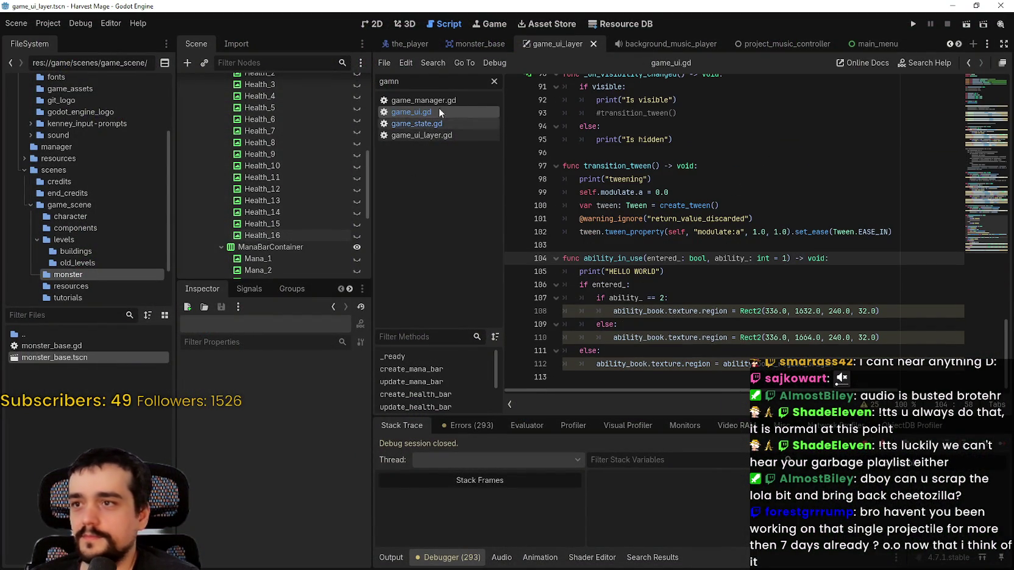
{"action": "left_click", "coordinate": [495, 81]}
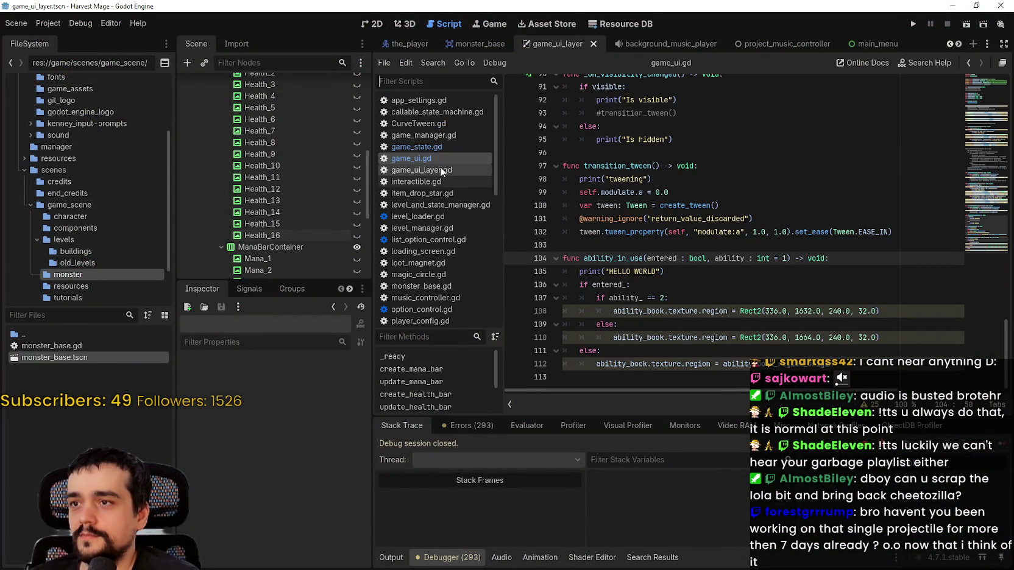
{"action": "scroll", "coordinate": [441, 172], "scroll_direction": "down", "scroll_amount": 6}
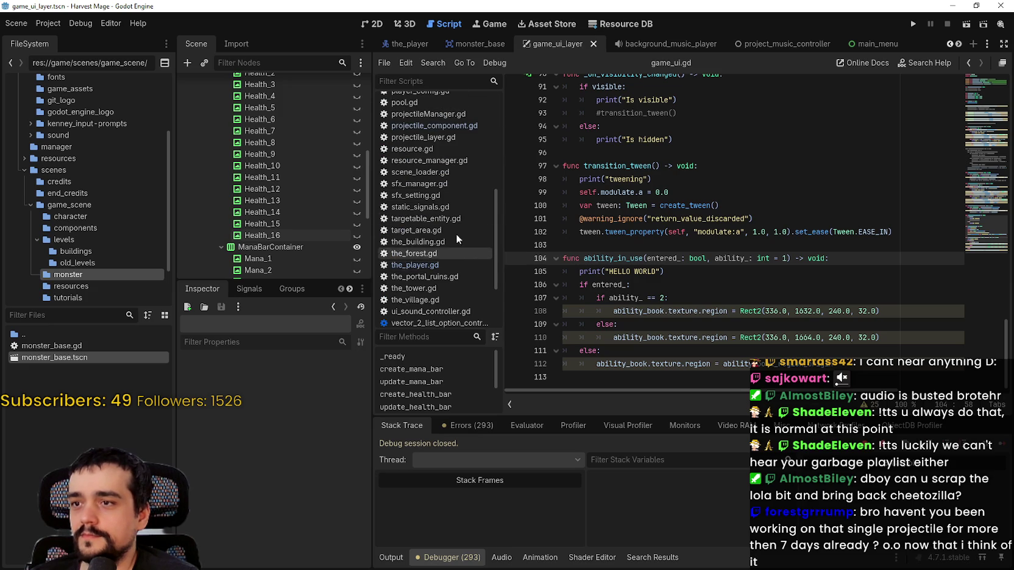
{"action": "left_click", "coordinate": [450, 125]}
{"action": "left_click", "coordinate": [624, 364]}
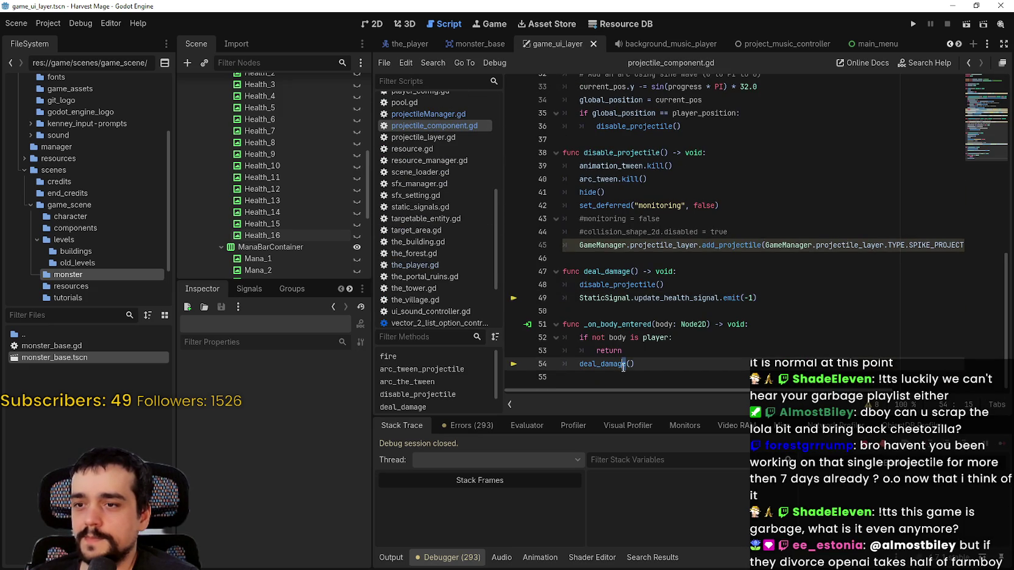
{"action": "right_click", "coordinate": [615, 367]}
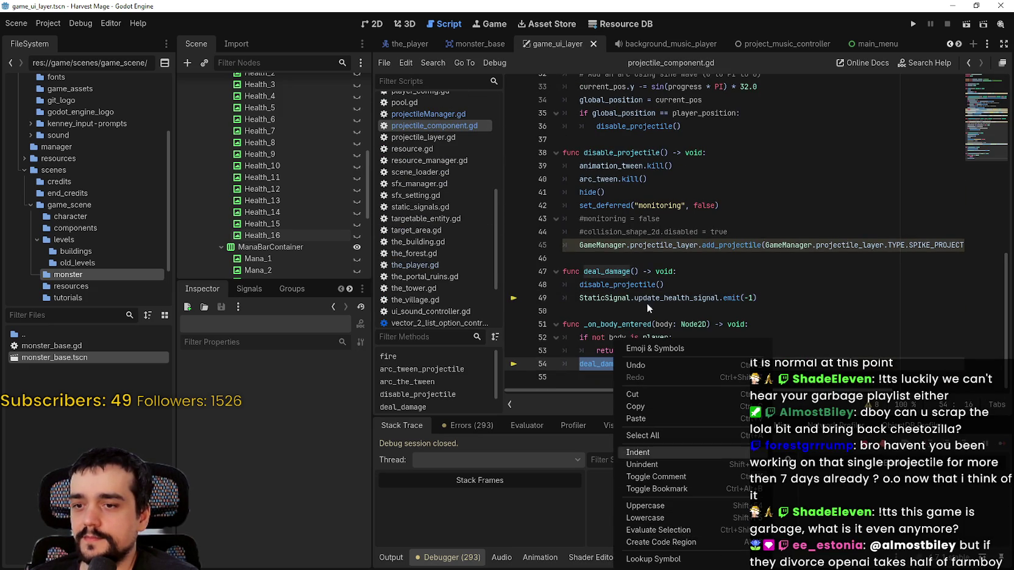
{"action": "key", "text": "Escape"}
{"action": "left_click", "coordinate": [792, 298]}
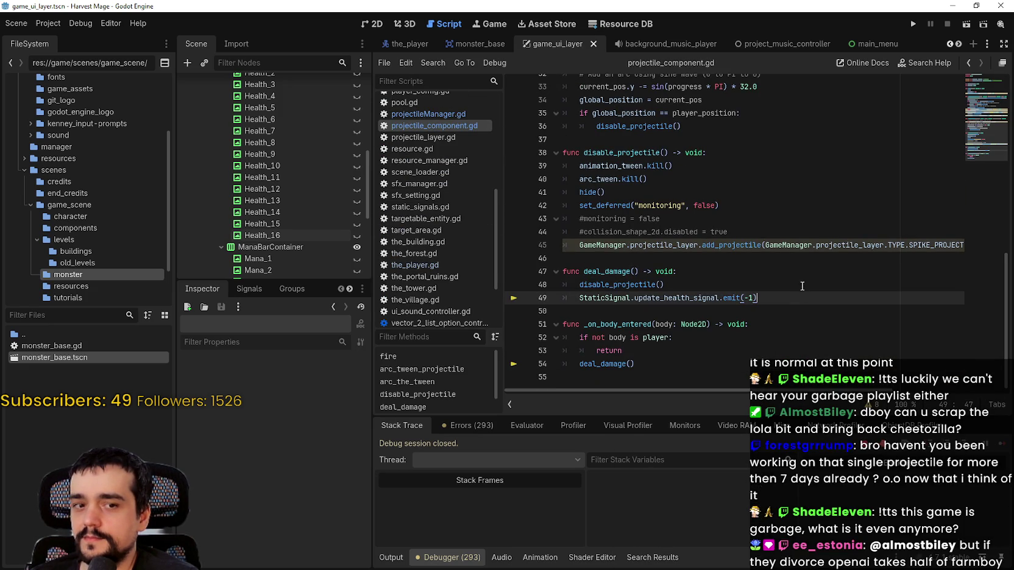
{"action": "triple_click", "coordinate": [619, 284]}
{"action": "left_click", "coordinate": [615, 282]}
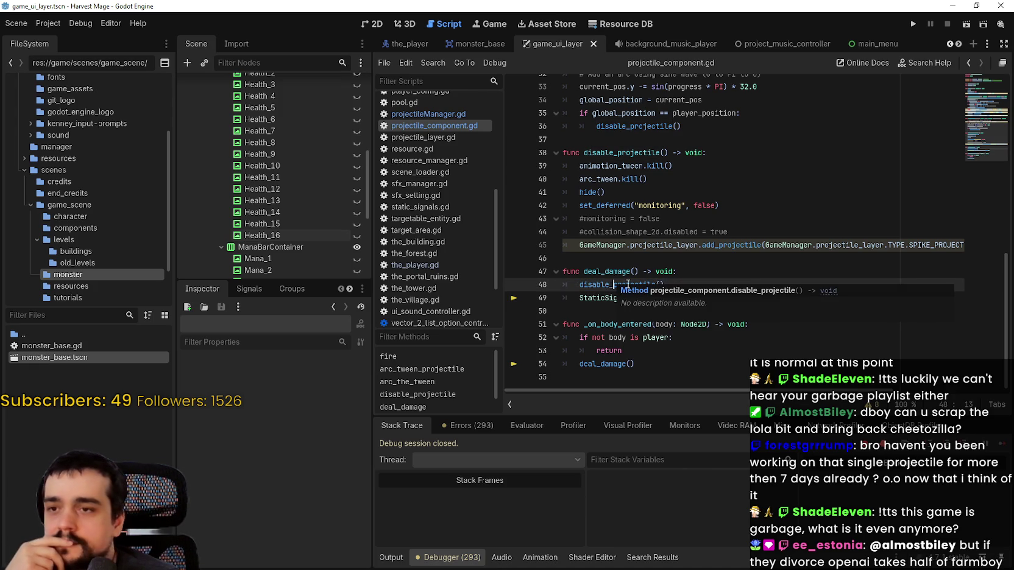
{"action": "right_click", "coordinate": [593, 284]}
{"action": "left_click", "coordinate": [610, 244]}
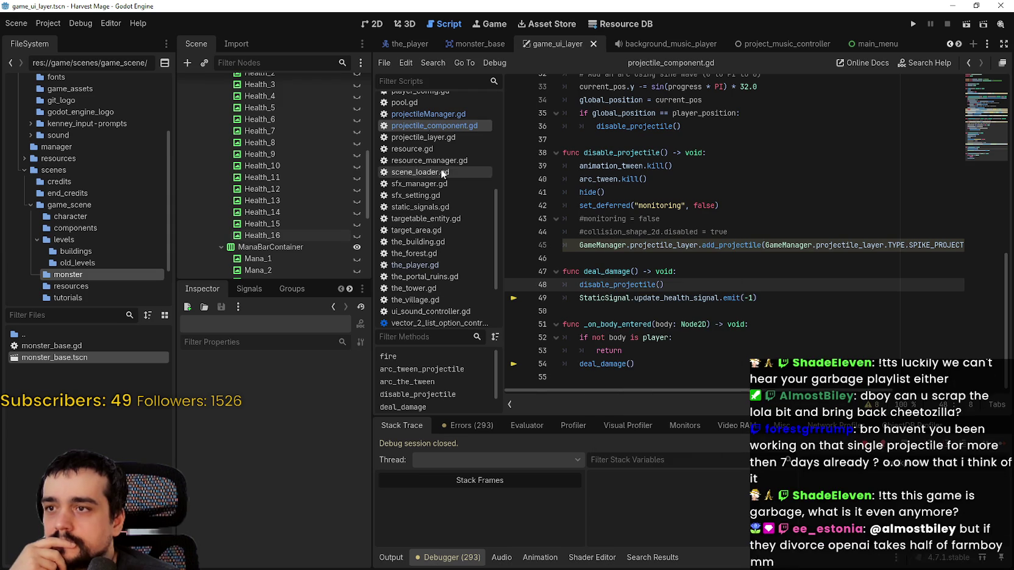
{"action": "scroll", "coordinate": [440, 169], "scroll_direction": "up", "scroll_amount": 5}
{"action": "scroll", "coordinate": [448, 250], "scroll_direction": "down", "scroll_amount": 2}
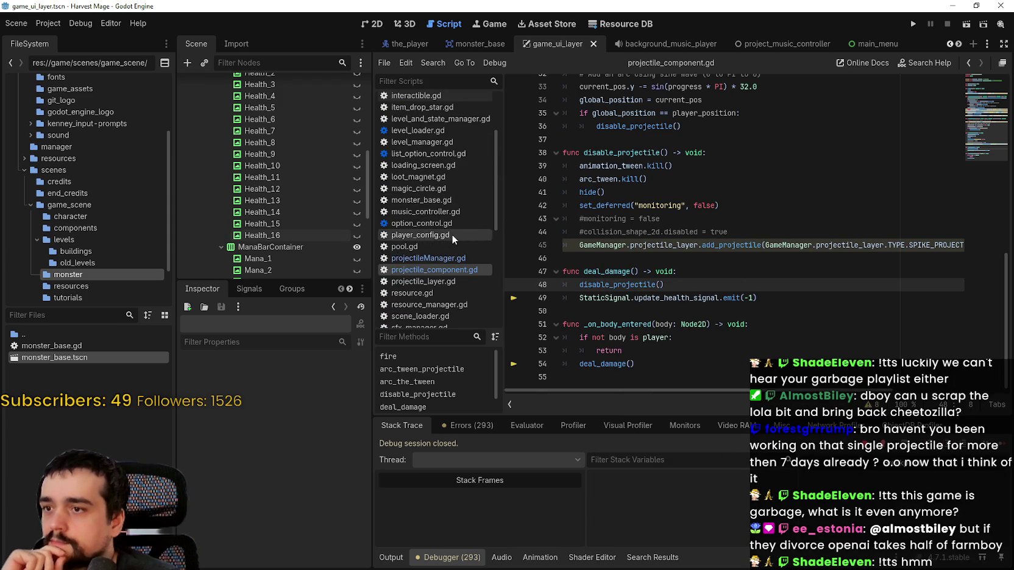
Open the_player.gd and look over the code just below update_health.
{"action": "scroll", "coordinate": [442, 258], "scroll_direction": "down", "scroll_amount": 6}
{"action": "left_click", "coordinate": [435, 295]}
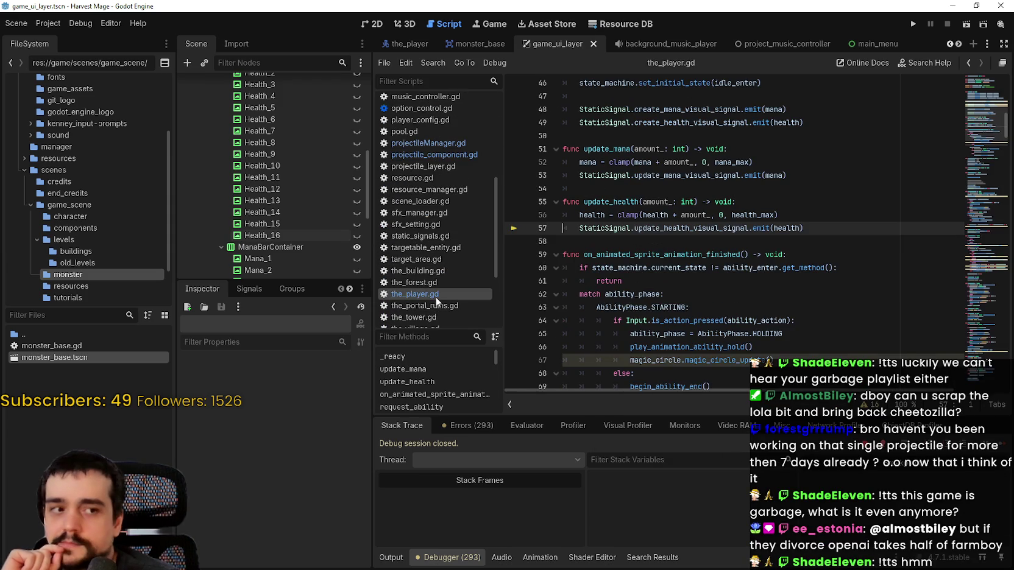
{"action": "left_click", "coordinate": [725, 244]}
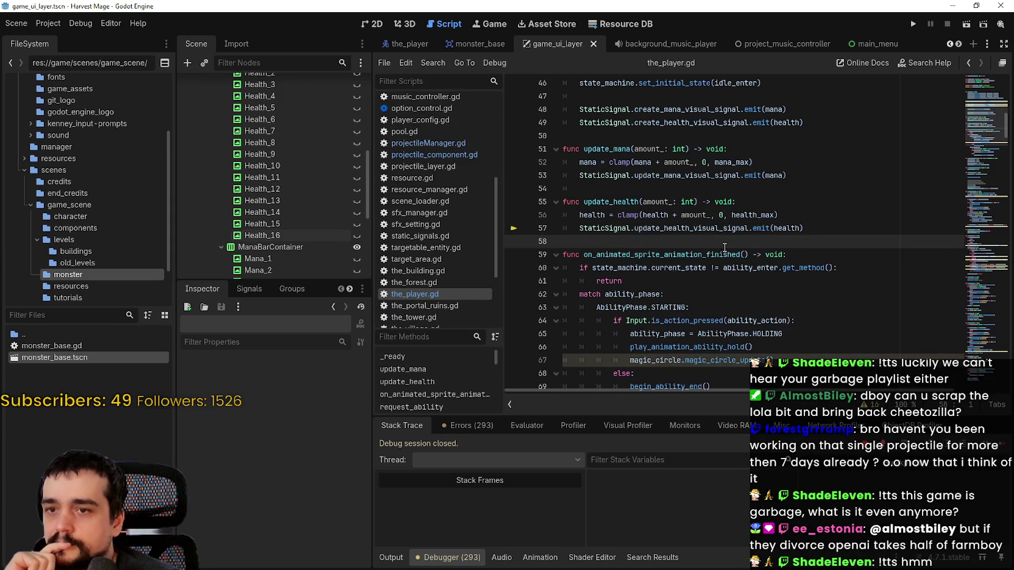
{"action": "scroll", "coordinate": [725, 247], "scroll_direction": "down", "scroll_amount": 1}
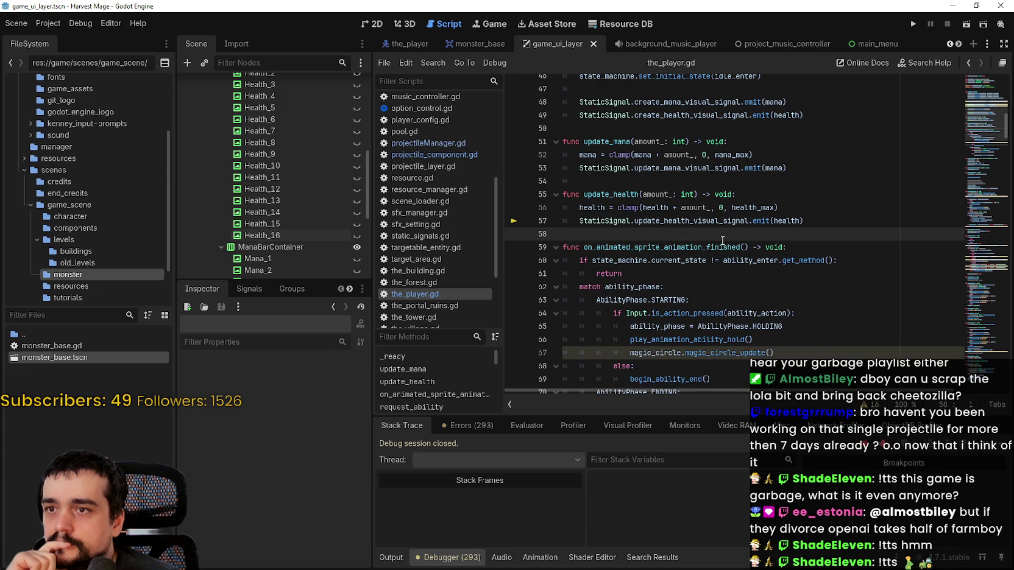
{"action": "scroll", "coordinate": [722, 241], "scroll_direction": "down", "scroll_amount": 3}
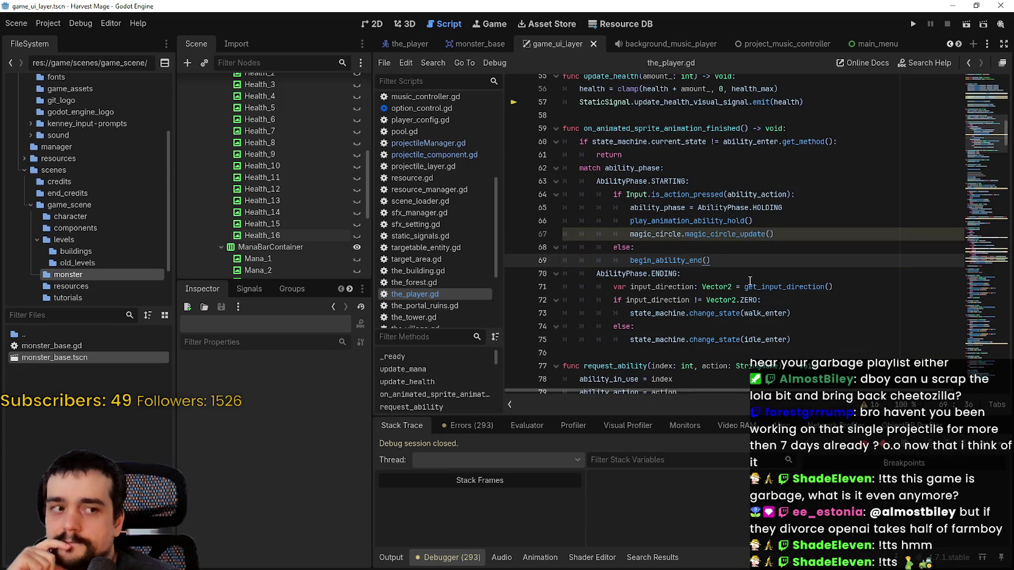
{"action": "scroll", "coordinate": [740, 243], "scroll_direction": "up", "scroll_amount": 3}
{"action": "left_click", "coordinate": [747, 229]}
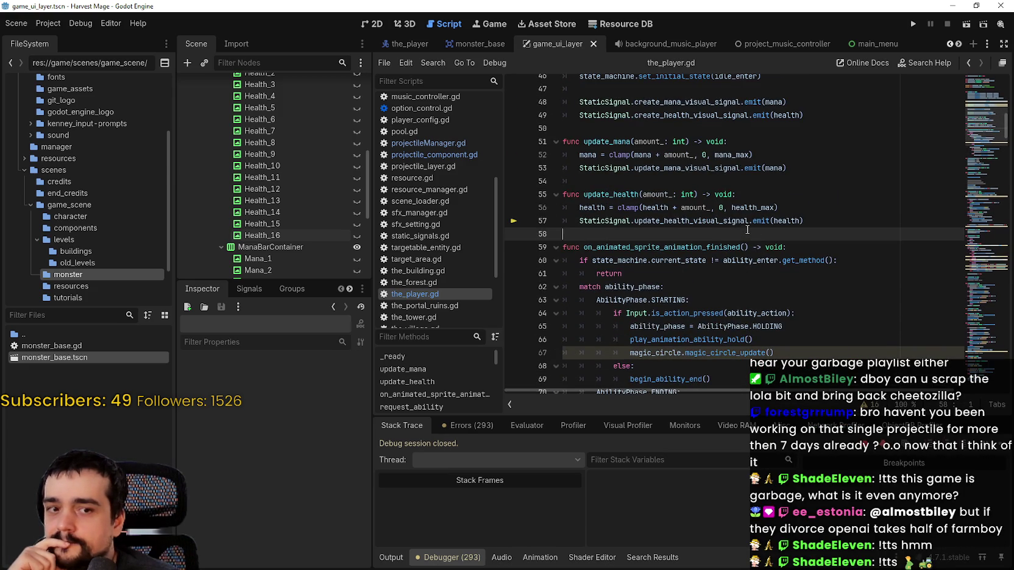
Review the health signal line and the surrounding code in the_player.gd.
{"action": "left_click", "coordinate": [855, 218]}
{"action": "scroll", "coordinate": [828, 238], "scroll_direction": "down", "scroll_amount": 6}
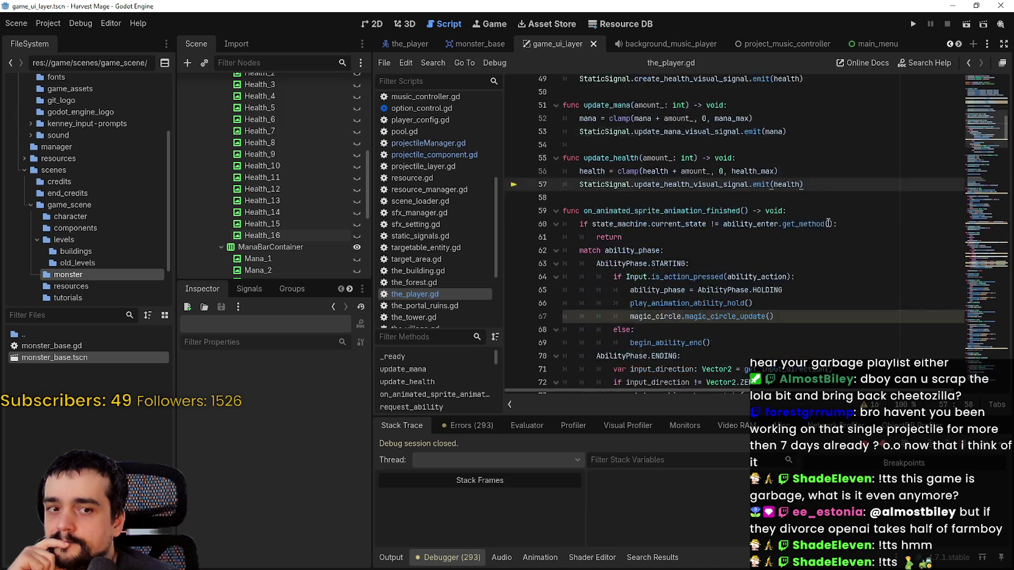
{"action": "scroll", "coordinate": [987, 116], "scroll_direction": "down", "scroll_amount": 4}
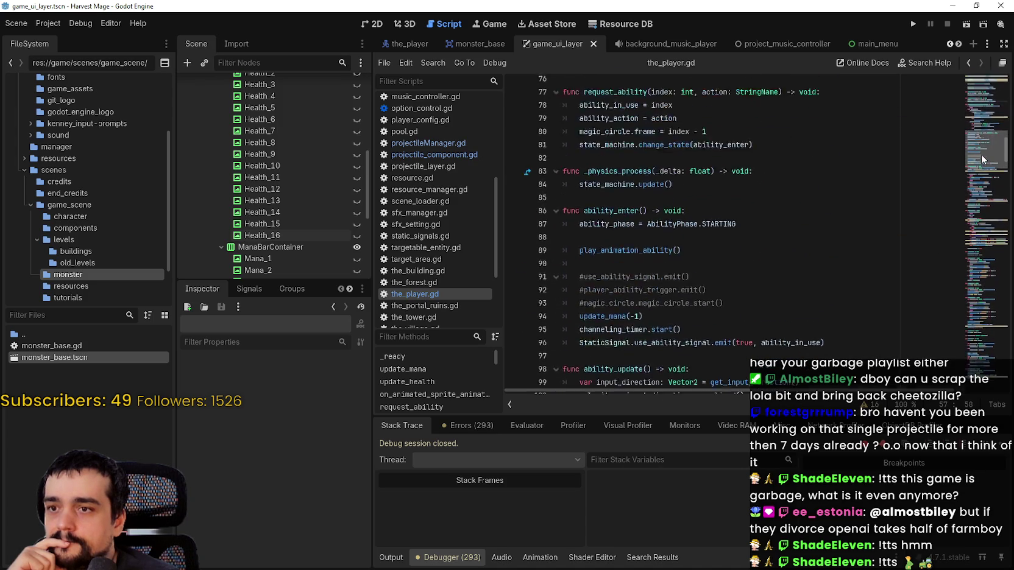
{"action": "scroll", "coordinate": [985, 135], "scroll_direction": "up", "scroll_amount": 6}
{"action": "scroll", "coordinate": [981, 140], "scroll_direction": "up", "scroll_amount": 8}
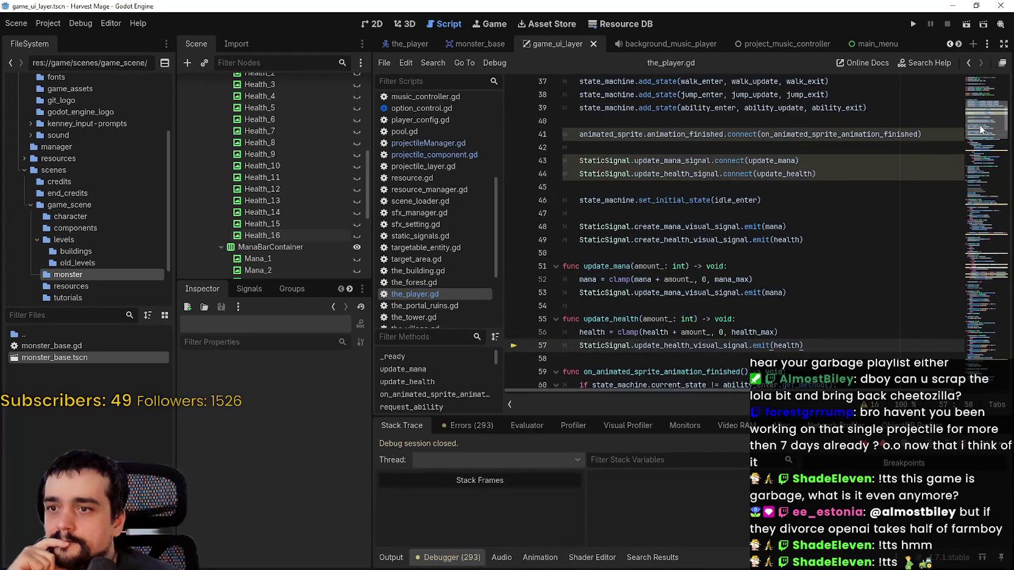
{"action": "scroll", "coordinate": [981, 131], "scroll_direction": "down", "scroll_amount": 4}
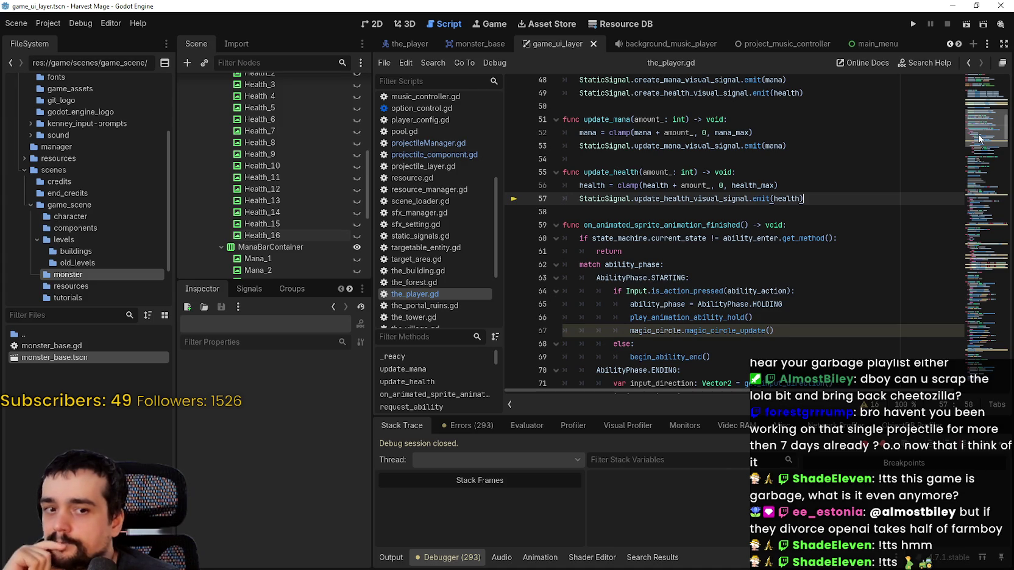
{"action": "scroll", "coordinate": [980, 139], "scroll_direction": "up", "scroll_amount": 1}
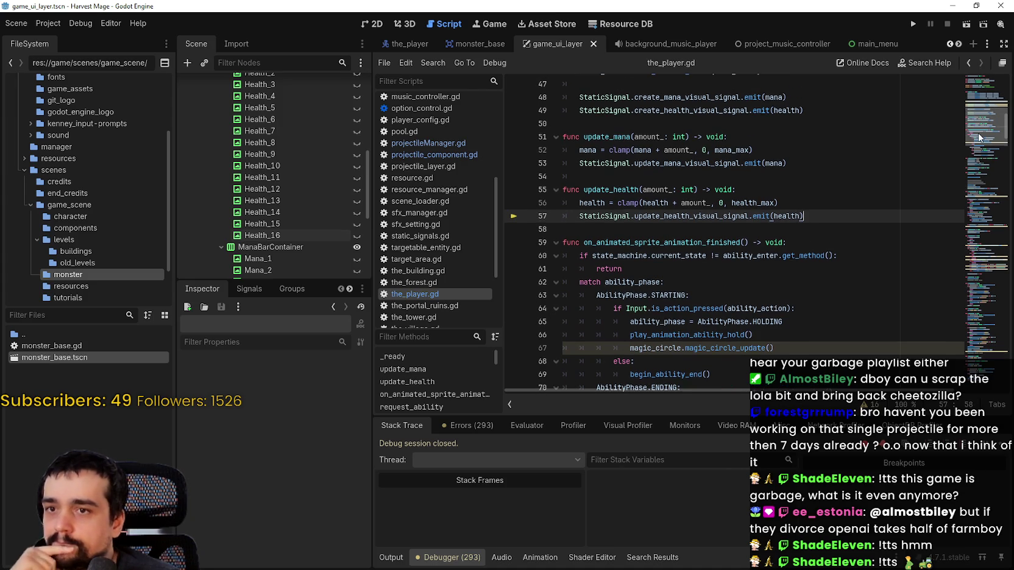
{"action": "scroll", "coordinate": [980, 137], "scroll_direction": "up", "scroll_amount": 8}
{"action": "scroll", "coordinate": [977, 137], "scroll_direction": "down", "scroll_amount": 8}
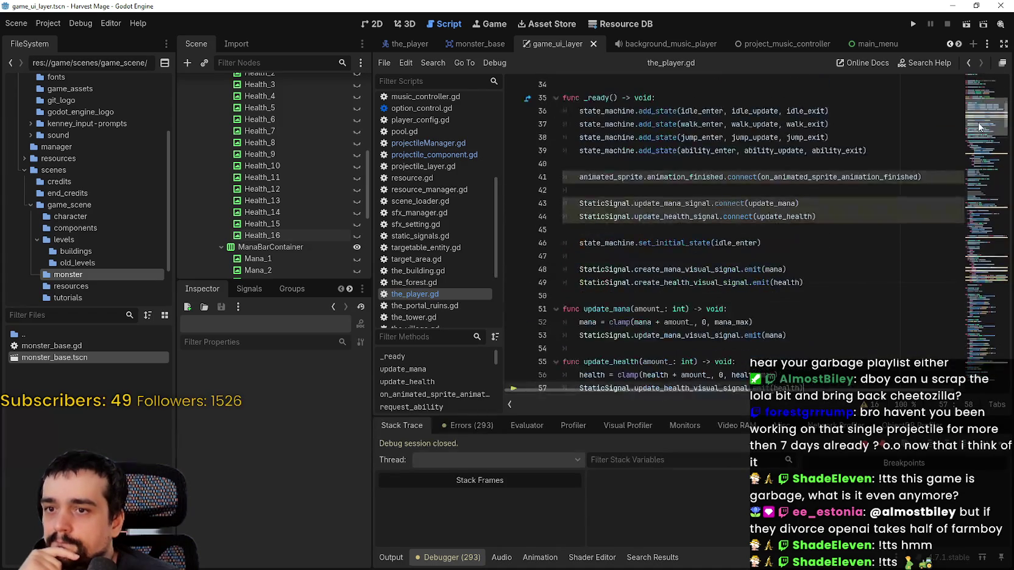
Below update_health, add 'if health <= 0:' that calls go_to_village().
{"action": "scroll", "coordinate": [978, 137], "scroll_direction": "up", "scroll_amount": 1}
{"action": "key", "text": "Return"}
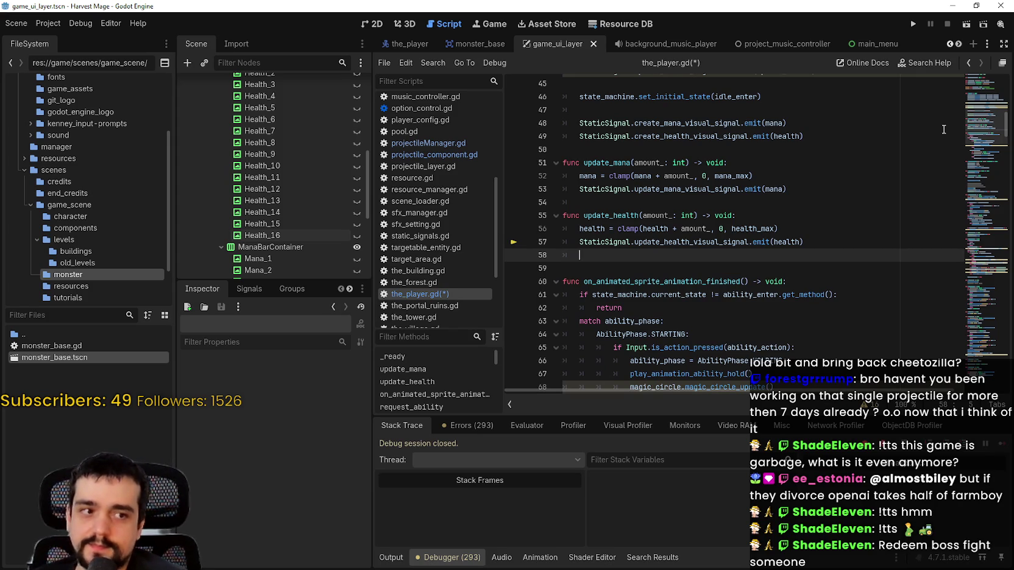
{"action": "key", "text": "Return"}
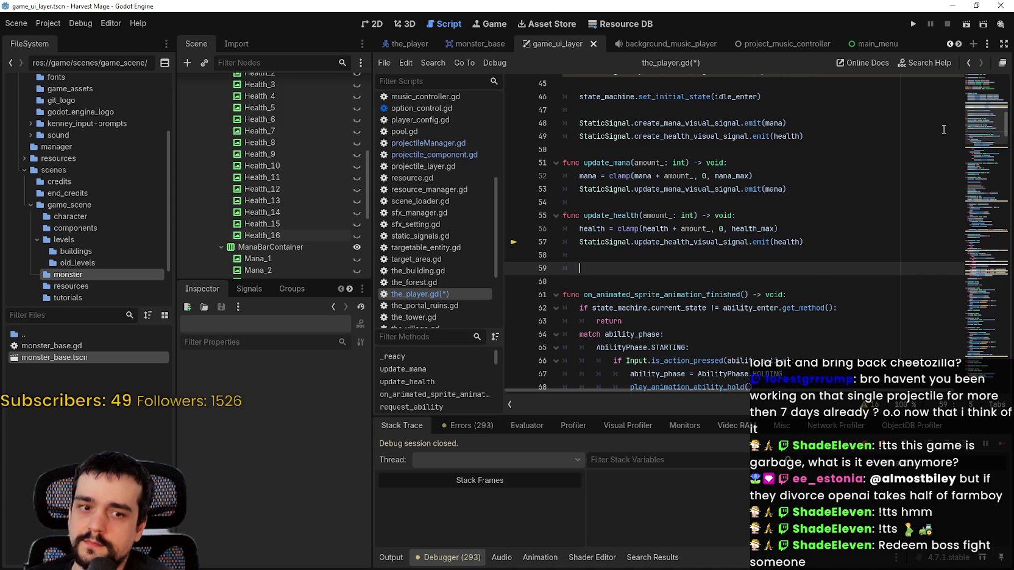
{"action": "type", "text": "heal;"}
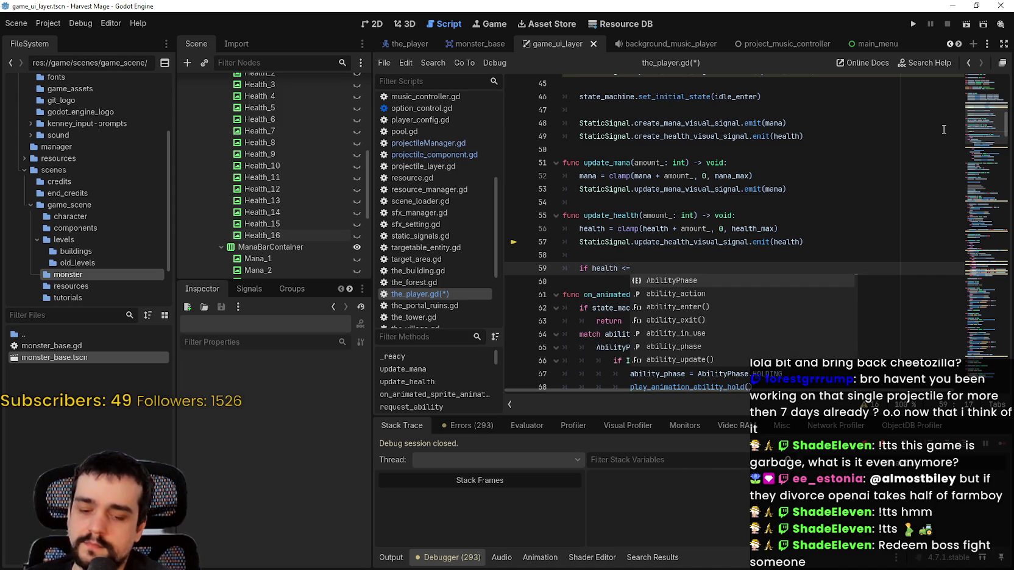
{"action": "type", "text": " 0"}
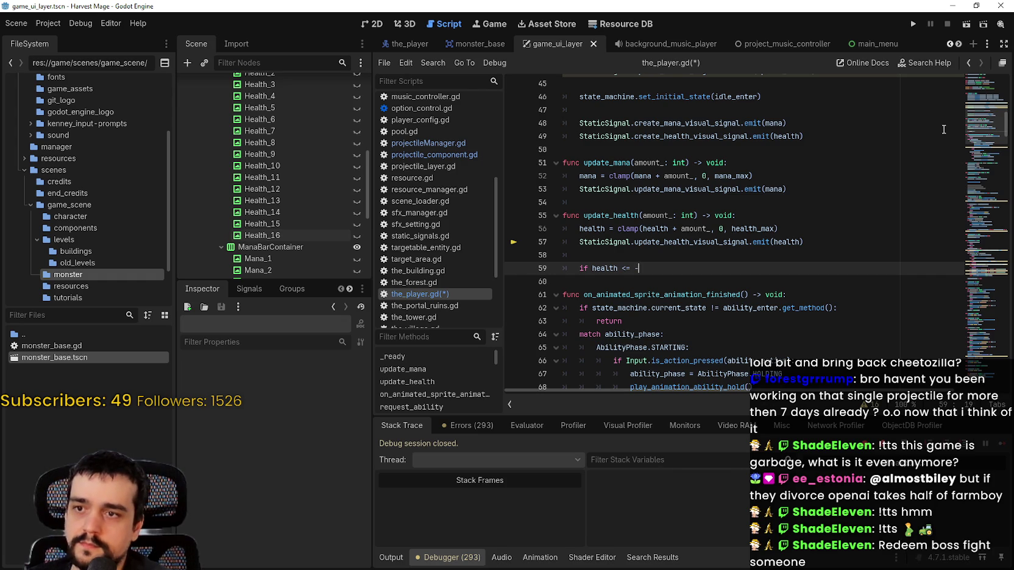
{"action": "type", "text": ":"}
{"action": "key", "text": "Return"}
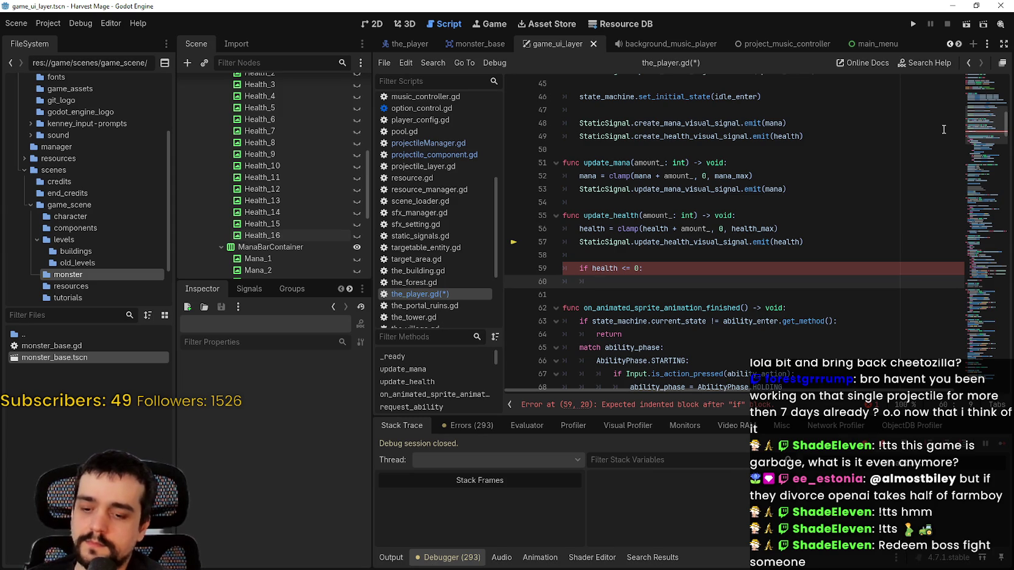
{"action": "type", "text": "go_to_village"}
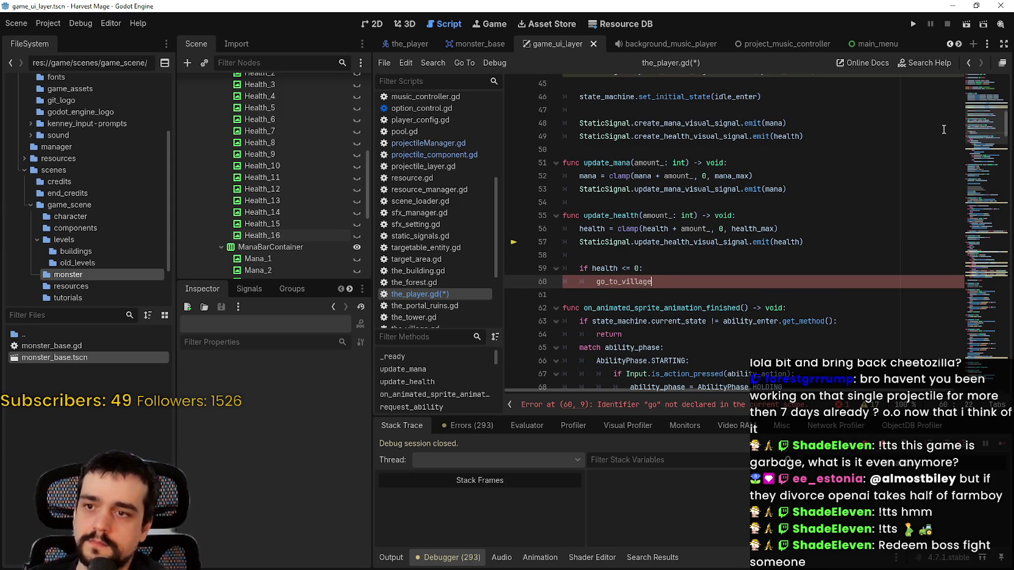
{"action": "type", "text": "()"}
{"action": "key", "text": "Return"}
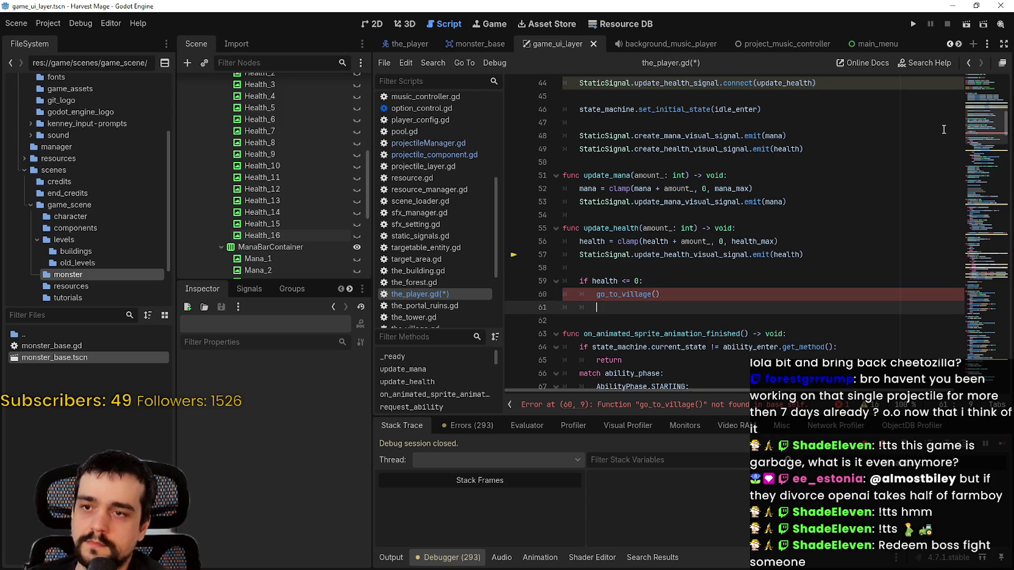
Declare an empty 'func go_to_village() -> void:' stub below the health check.
{"action": "key", "text": "Return"}
{"action": "key", "text": "BackSpace"}
{"action": "type", "text": "fu"}
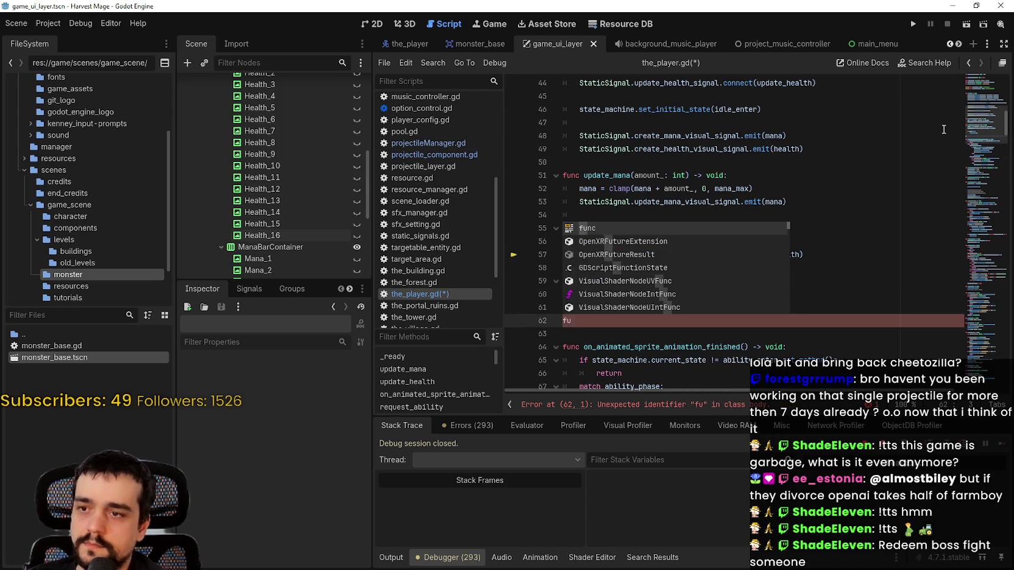
{"action": "type", "text": "nc go_to_village() -> void:"}
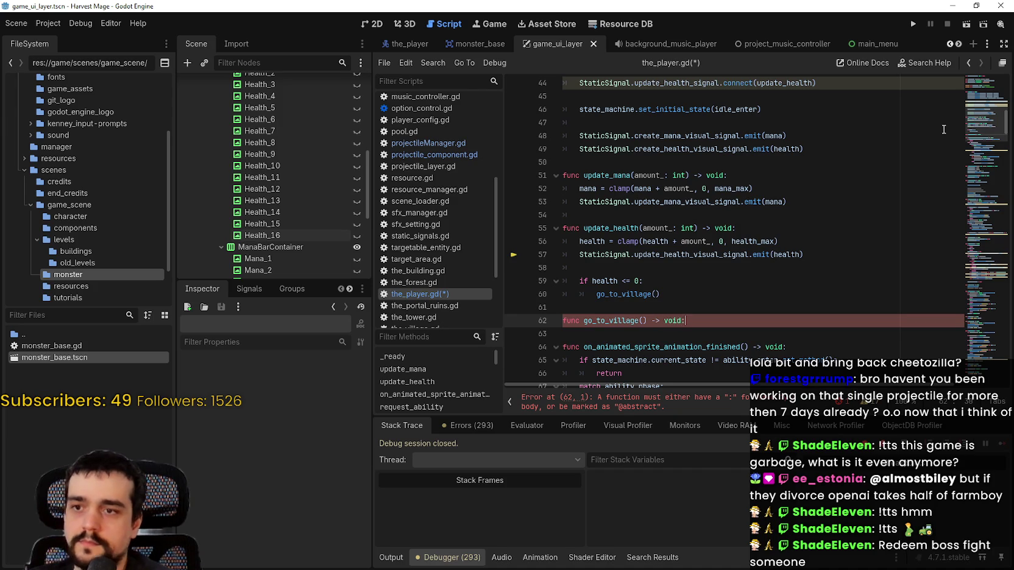
{"action": "key", "text": "Return"}
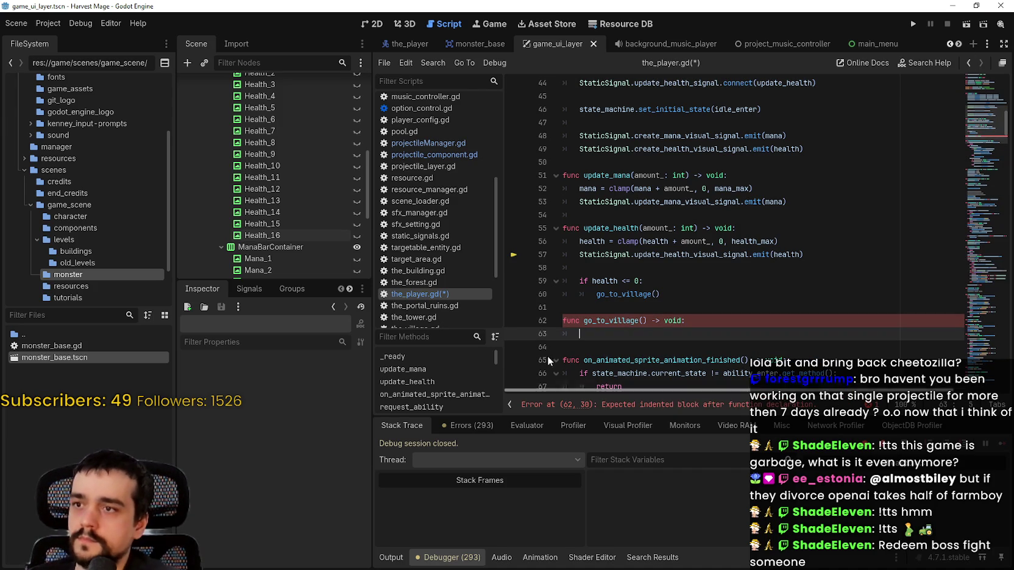
{"action": "left_click_drag", "start_coordinate": [370, 280], "coordinate": [372, 275]}
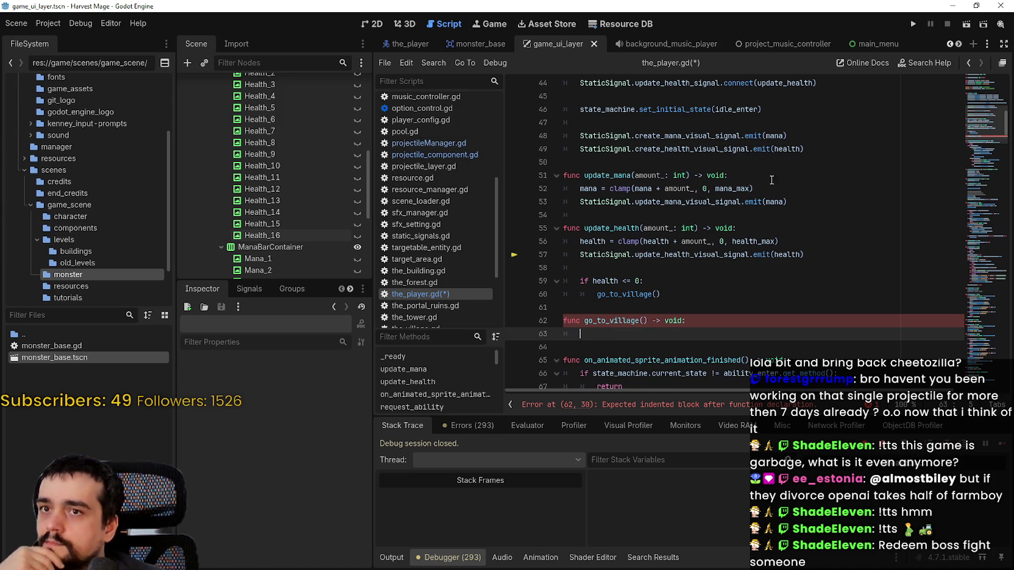
{"action": "left_click", "coordinate": [960, 45]}
{"action": "left_click", "coordinate": [960, 45]}
Switch to the the_village scene and expand its npcs and buildings nodes.
{"action": "left_click", "coordinate": [960, 44]}
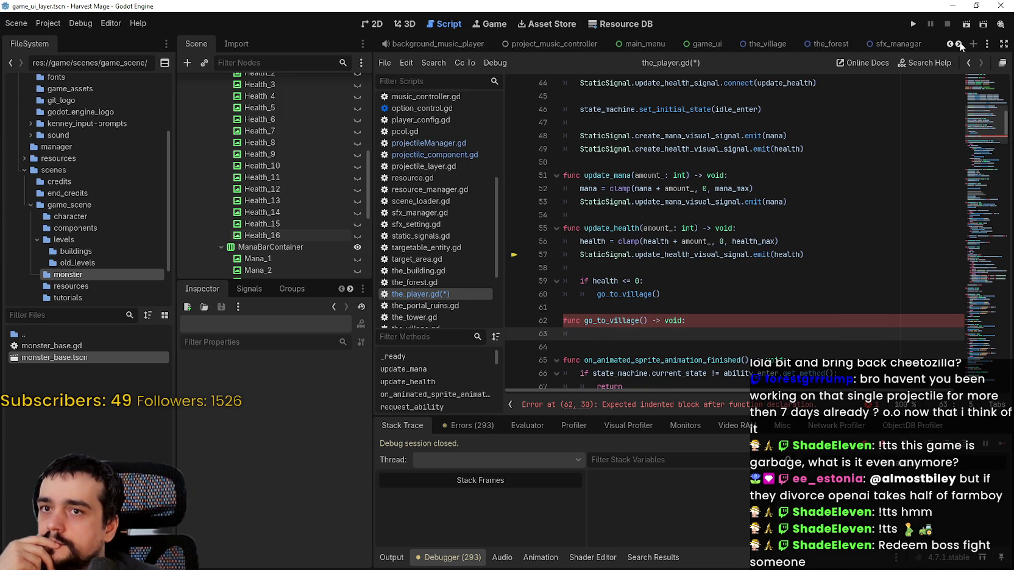
{"action": "left_click", "coordinate": [960, 44]}
{"action": "left_click", "coordinate": [644, 46]}
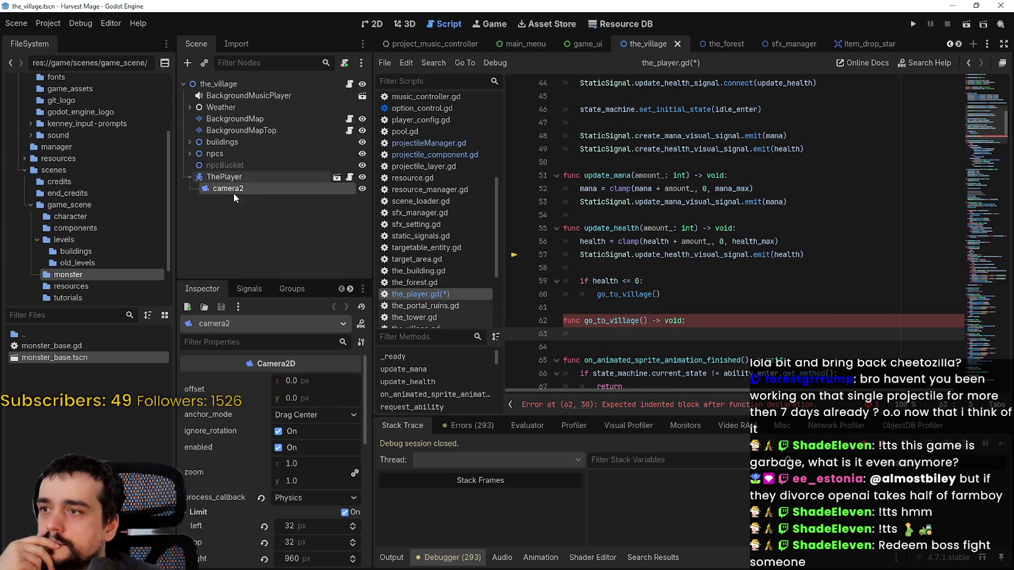
{"action": "left_click", "coordinate": [189, 153]}
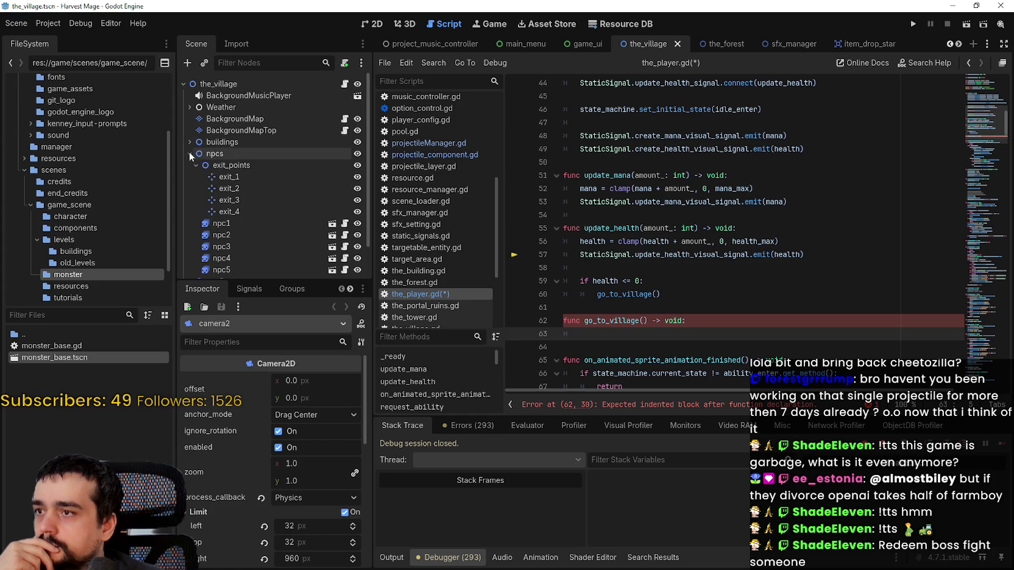
{"action": "scroll", "coordinate": [246, 218], "scroll_direction": "down", "scroll_amount": 2}
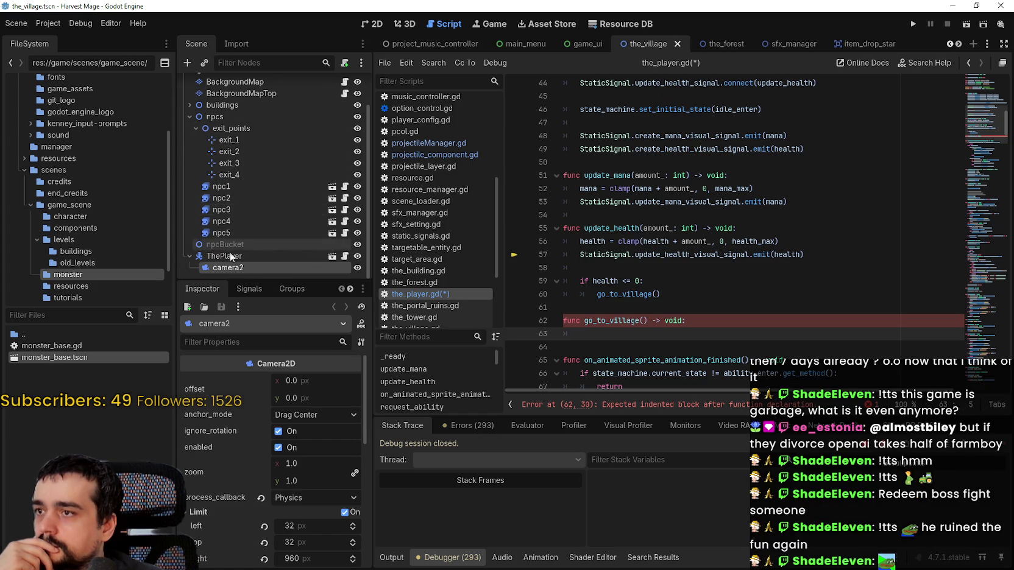
{"action": "scroll", "coordinate": [183, 268], "scroll_direction": "up", "scroll_amount": 2}
{"action": "left_click", "coordinate": [189, 143]}
{"action": "scroll", "coordinate": [201, 159], "scroll_direction": "down", "scroll_amount": 2}
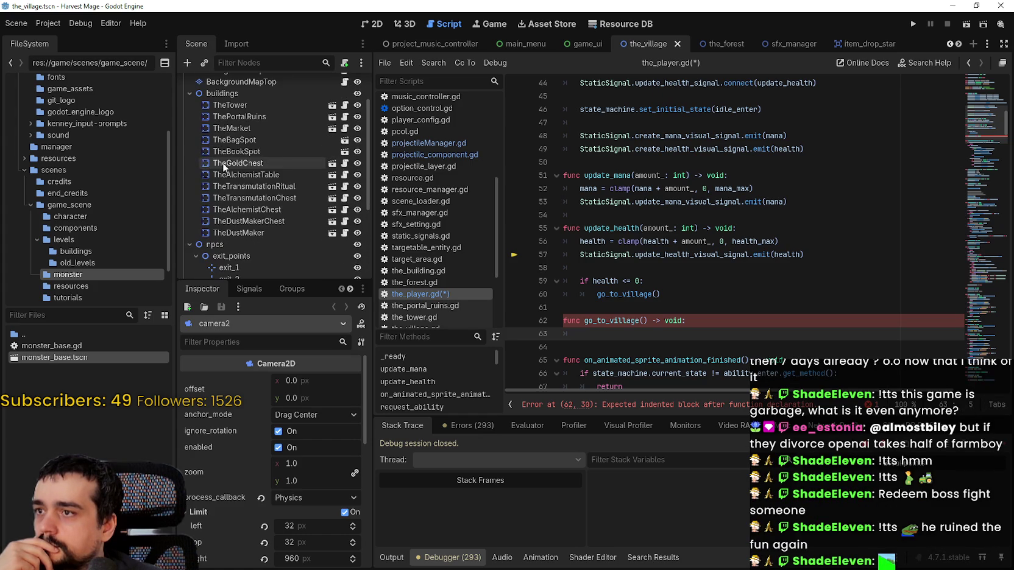
Copy get_parent().get_parent().go_to_map() from the_portal_ruins.gd, then return to the_player.gd.
{"action": "left_click", "coordinate": [345, 117]}
{"action": "double_click", "coordinate": [637, 268]}
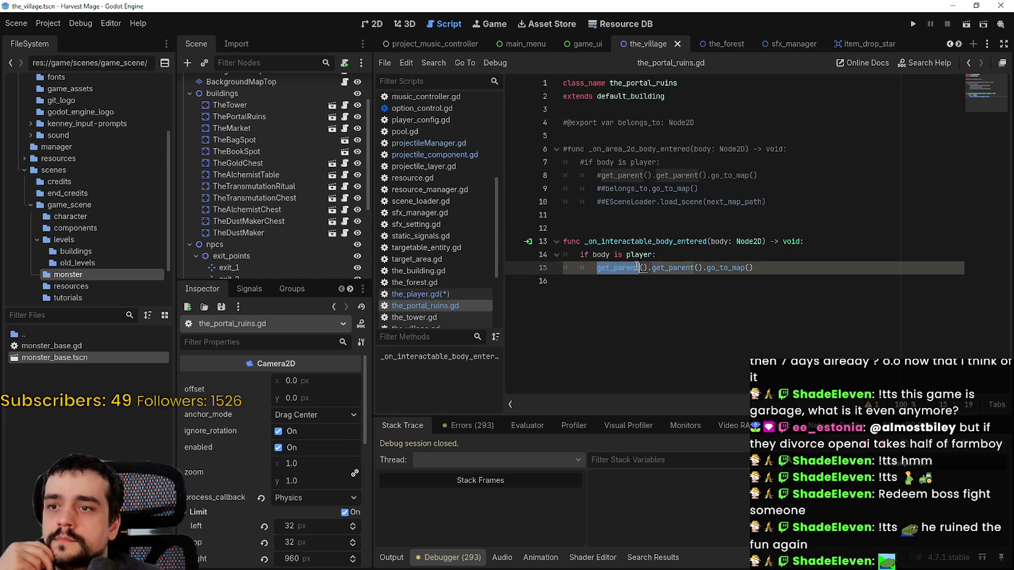
{"action": "left_click_drag", "start_coordinate": [637, 268], "coordinate": [794, 273]}
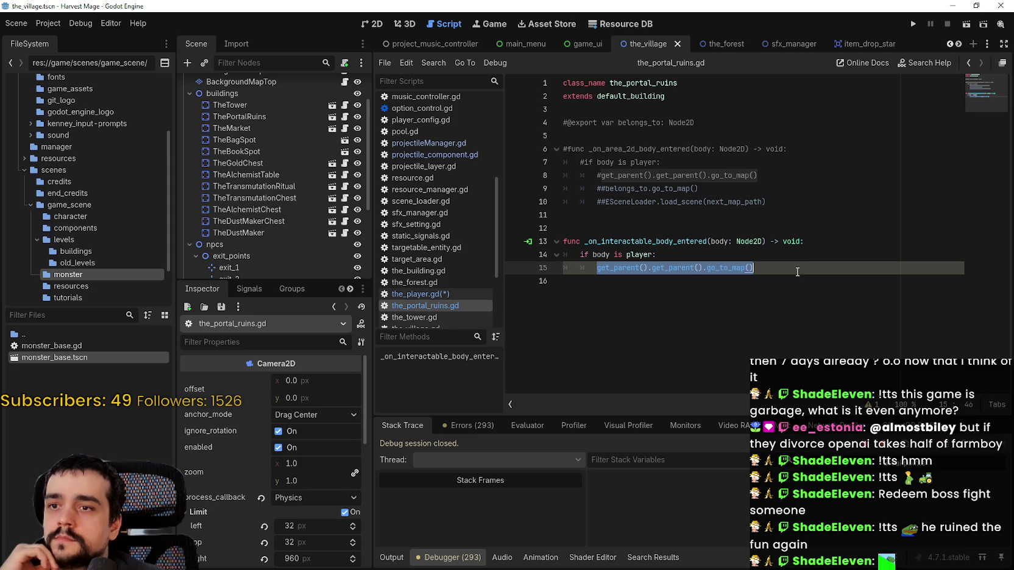
{"action": "right_click", "coordinate": [725, 273]}
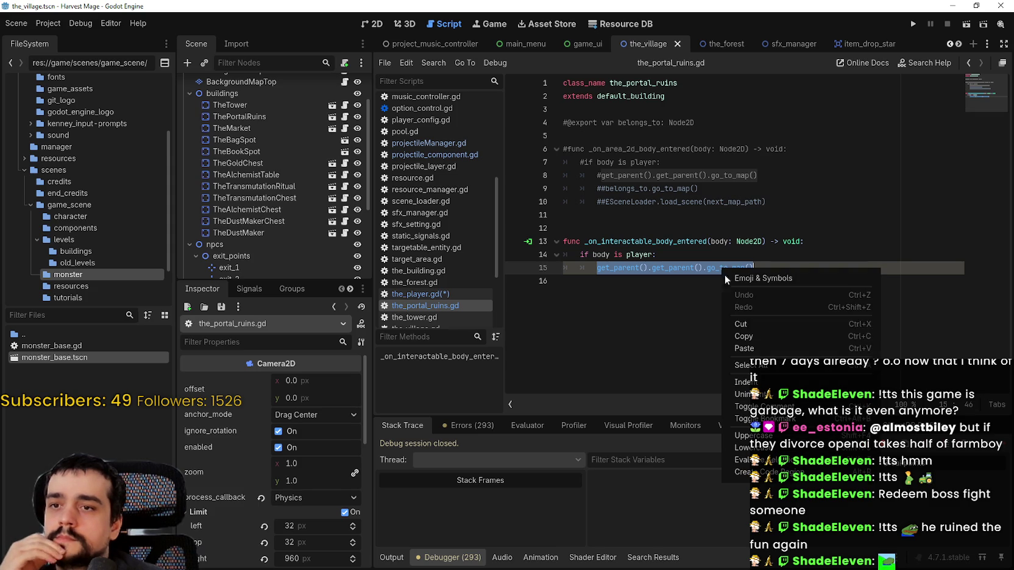
{"action": "left_click", "coordinate": [746, 338]}
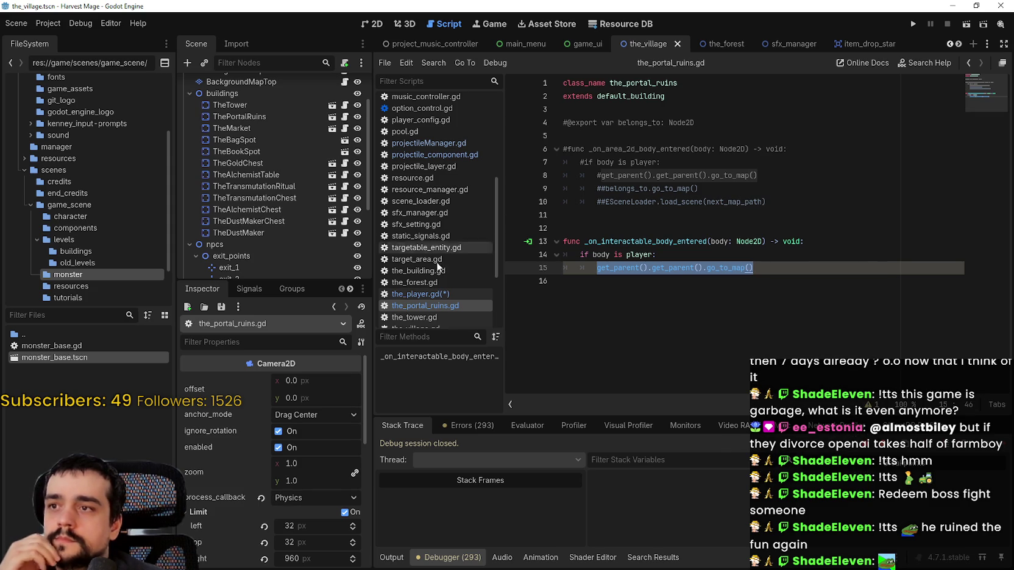
{"action": "left_click", "coordinate": [425, 294]}
{"action": "left_click", "coordinate": [190, 93]}
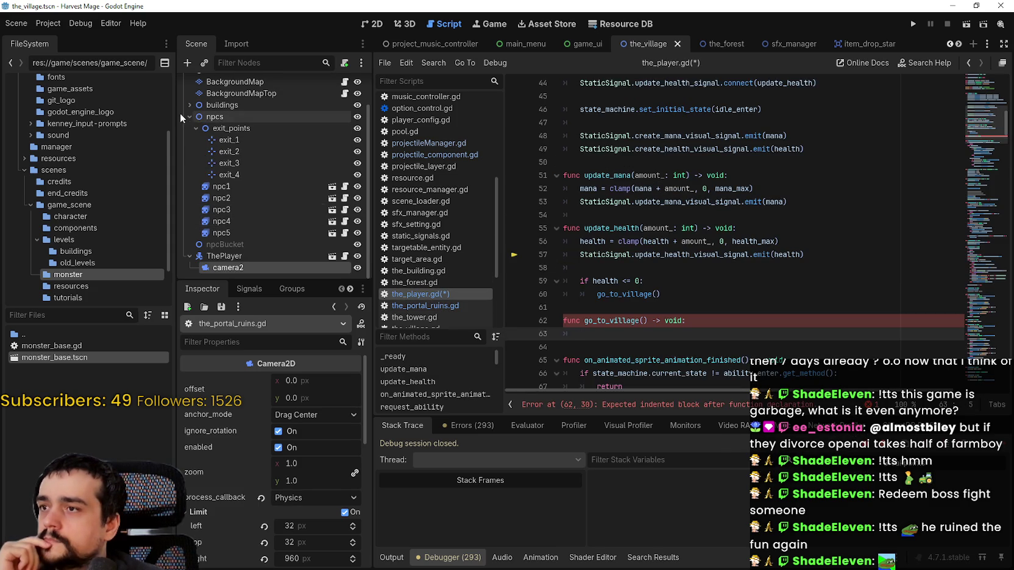
{"action": "left_click", "coordinate": [189, 116]}
{"action": "left_click", "coordinate": [189, 176]}
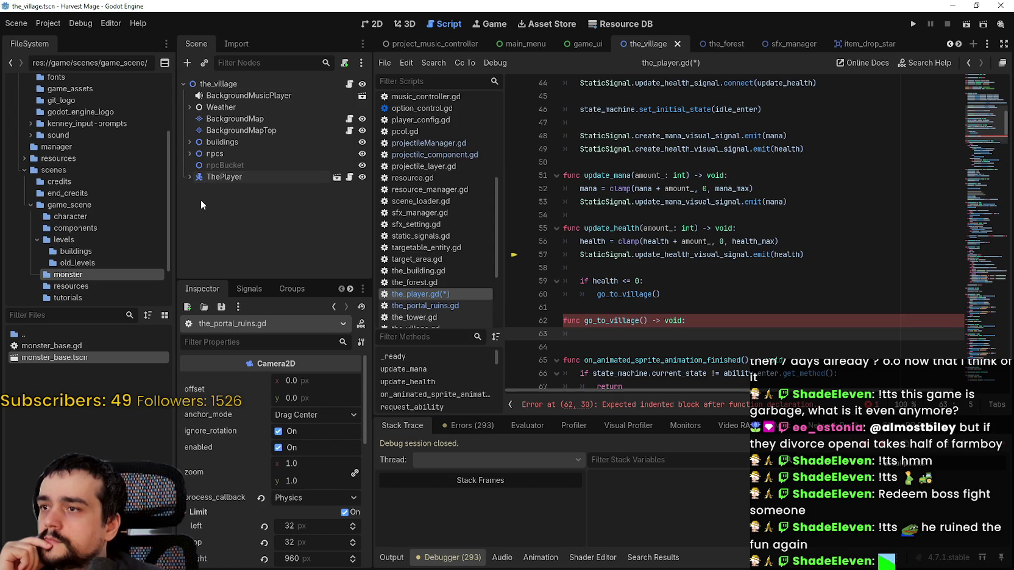
Paste the call into go_to_village, trim it to get_parent().go_to_map(), and save the_player.gd.
{"action": "left_click", "coordinate": [608, 331]}
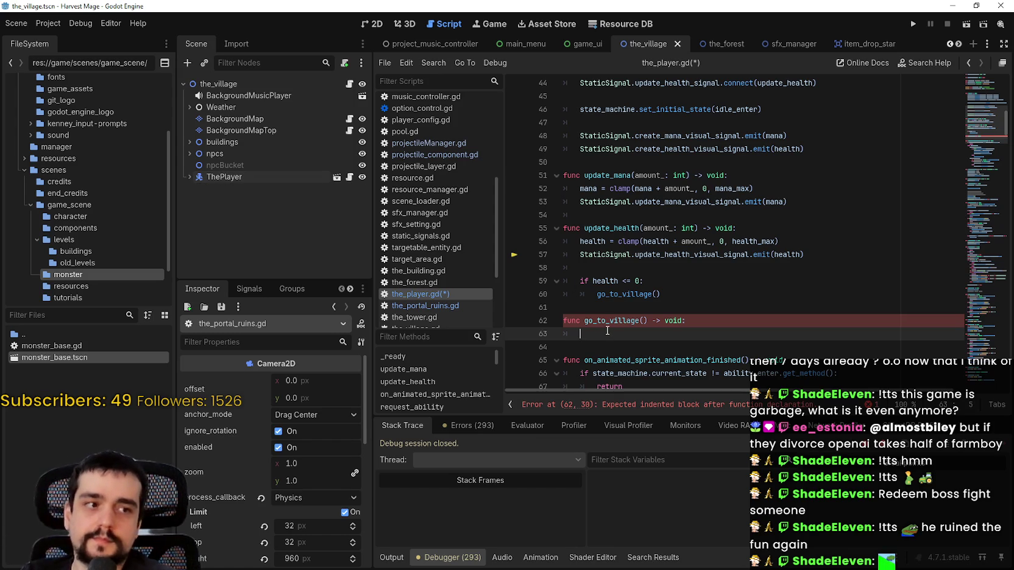
{"action": "key", "text": "ctrl+v"}
{"action": "double_click", "coordinate": [617, 335]}
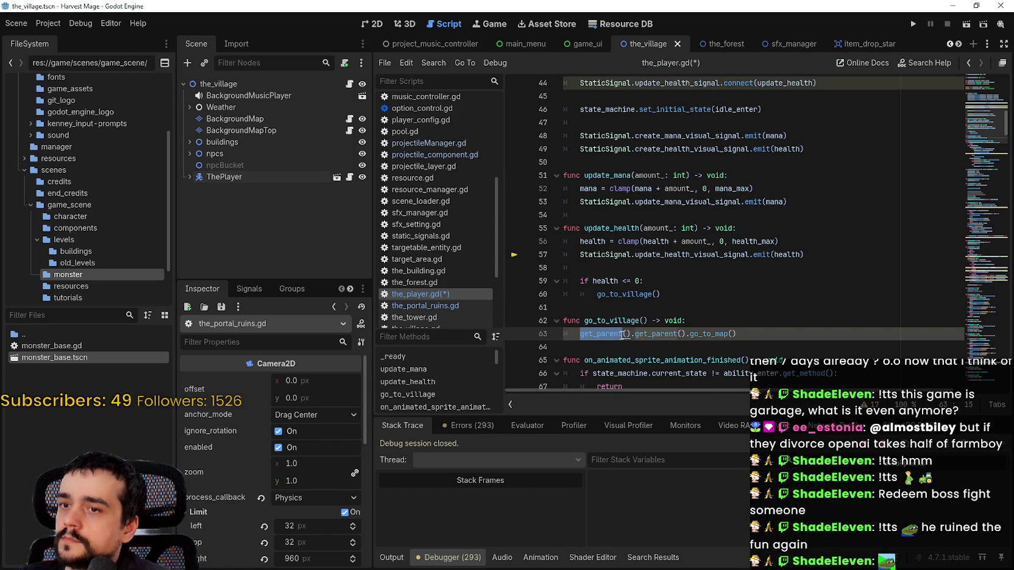
{"action": "left_click_drag", "start_coordinate": [621, 334], "coordinate": [657, 336]}
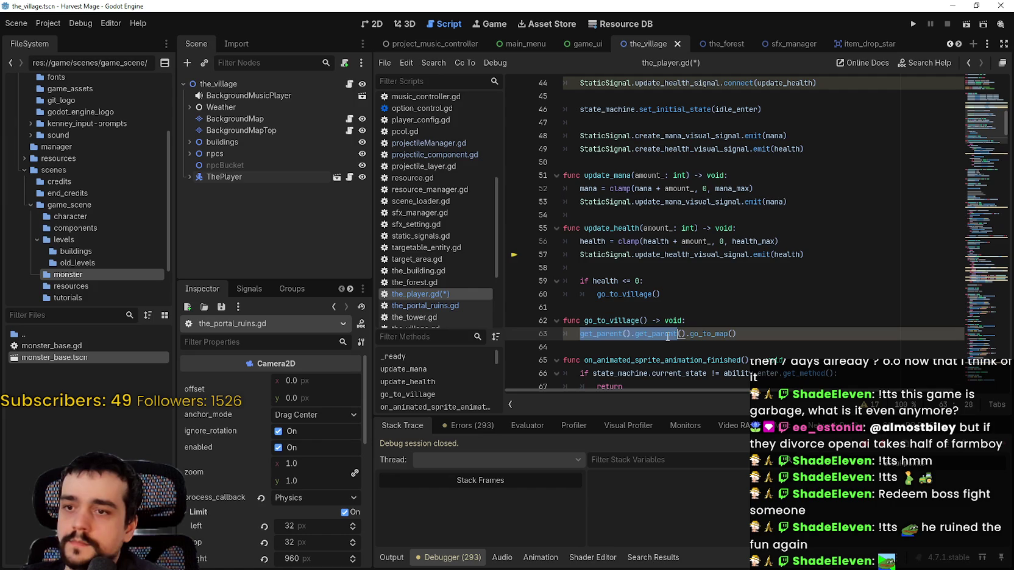
{"action": "double_click", "coordinate": [668, 337]}
{"action": "key", "text": "BackSpace"}
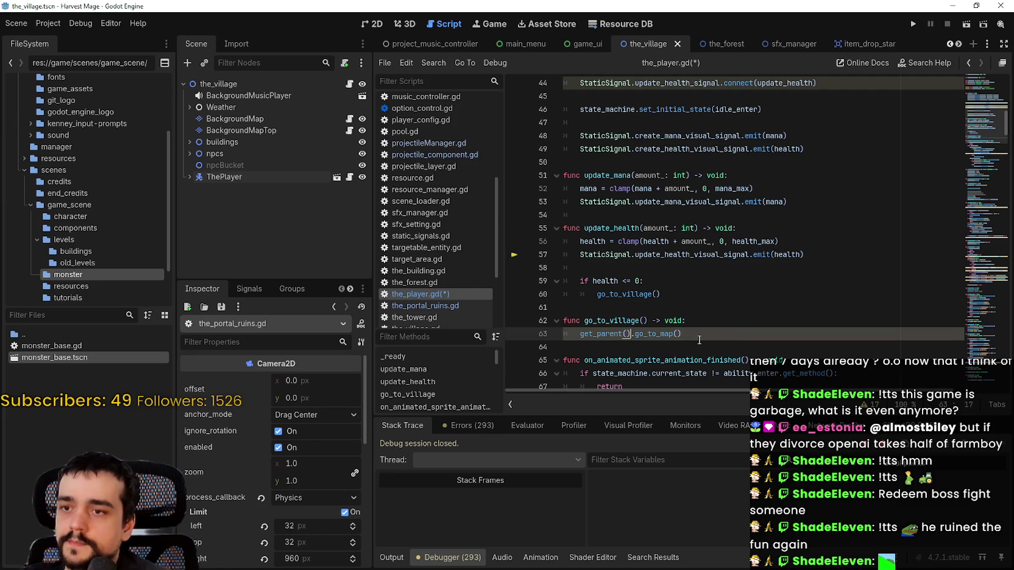
{"action": "left_click", "coordinate": [741, 325]}
{"action": "left_click", "coordinate": [736, 343]}
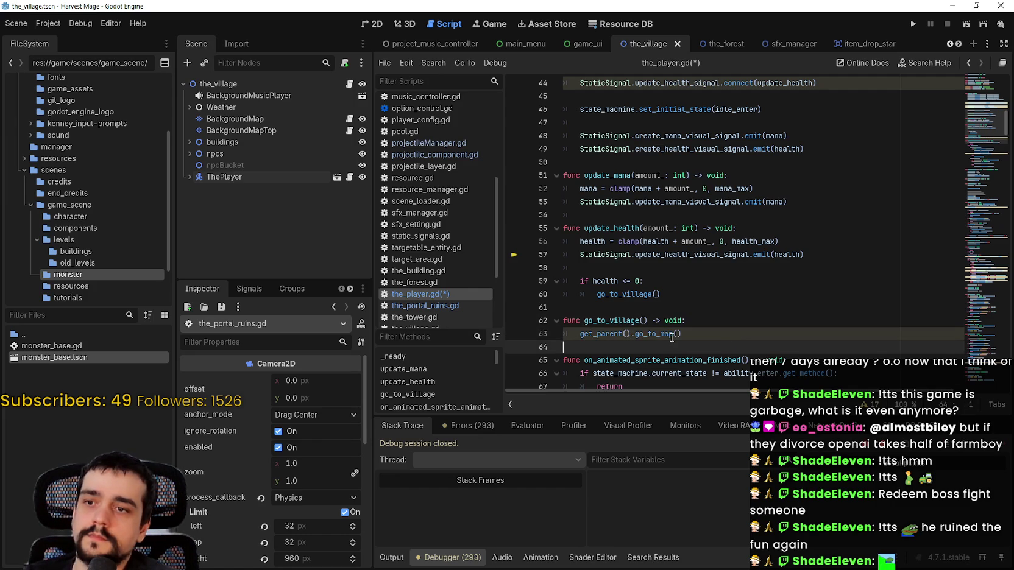
{"action": "key", "text": "ctrl+s"}
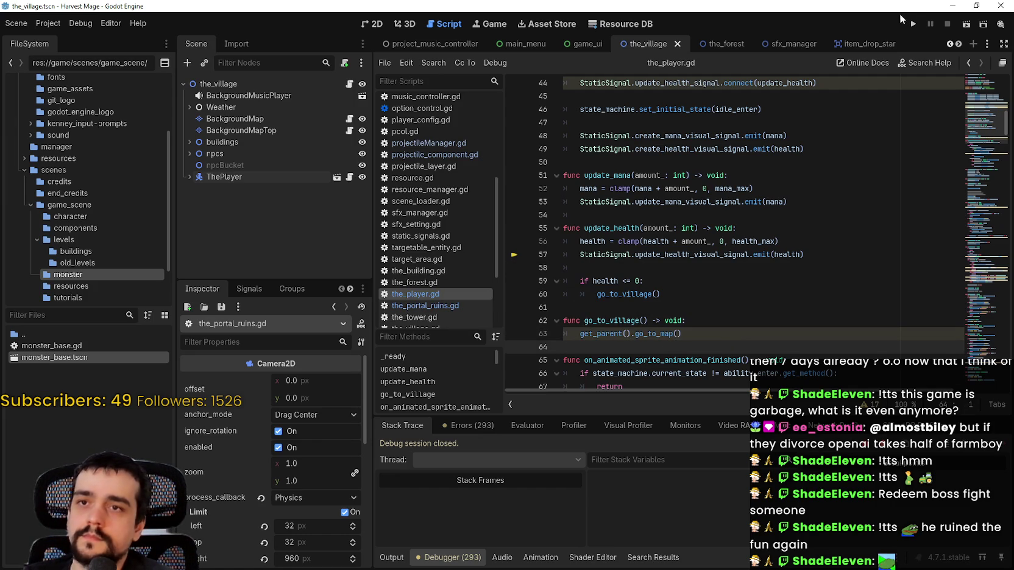
{"action": "left_click", "coordinate": [920, 23]}
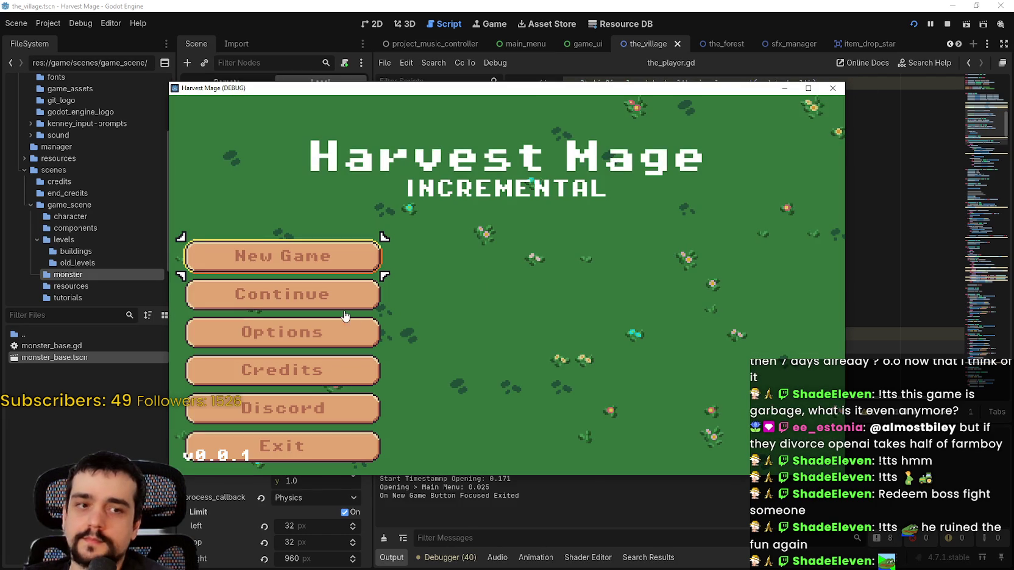
Continue the saved game full-screen and weave among the spiky enemies until the hearts run out.
{"action": "left_click", "coordinate": [370, 294]}
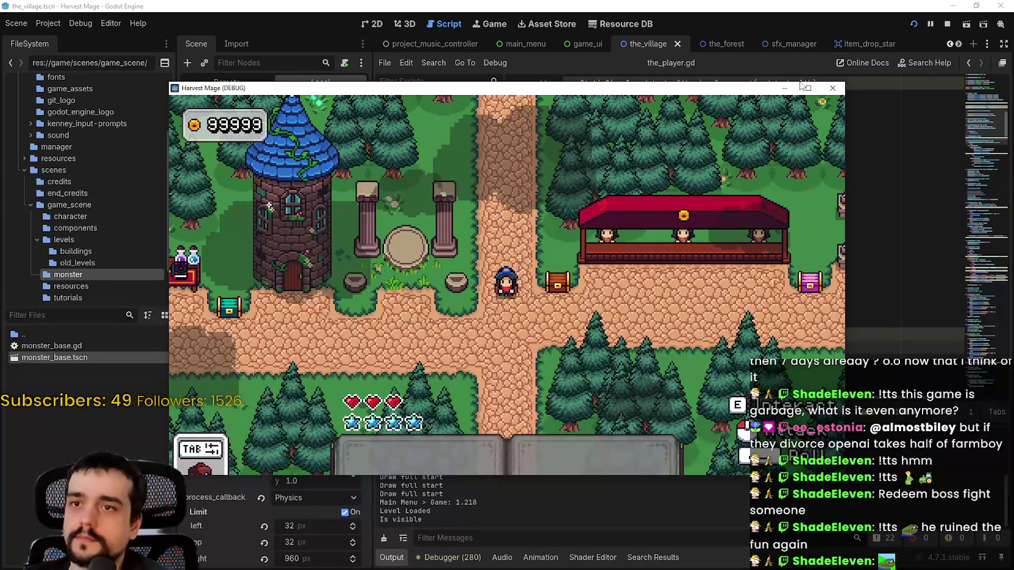
{"action": "key", "text": "super+Up"}
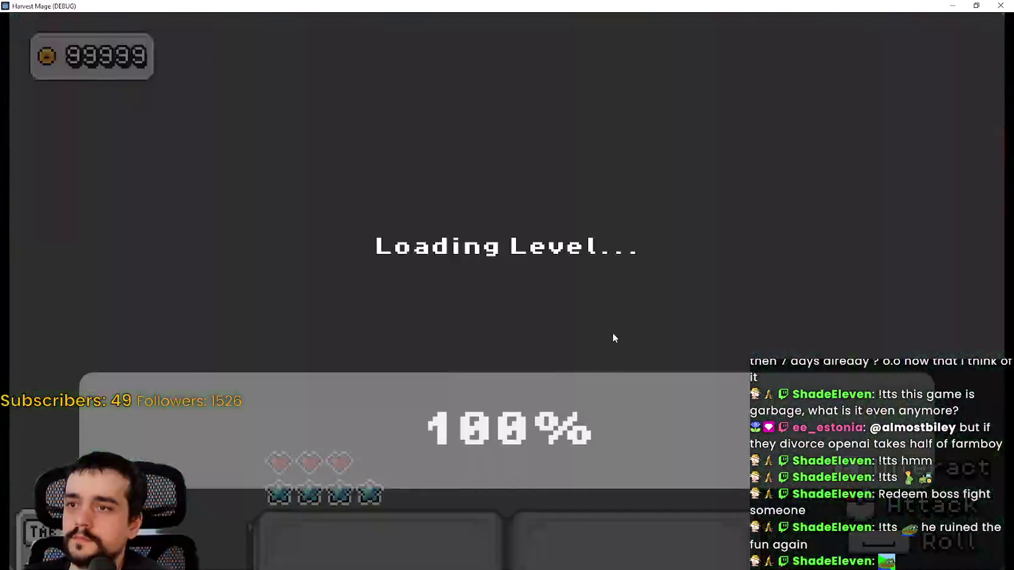
{"action": "key", "text": "s"}
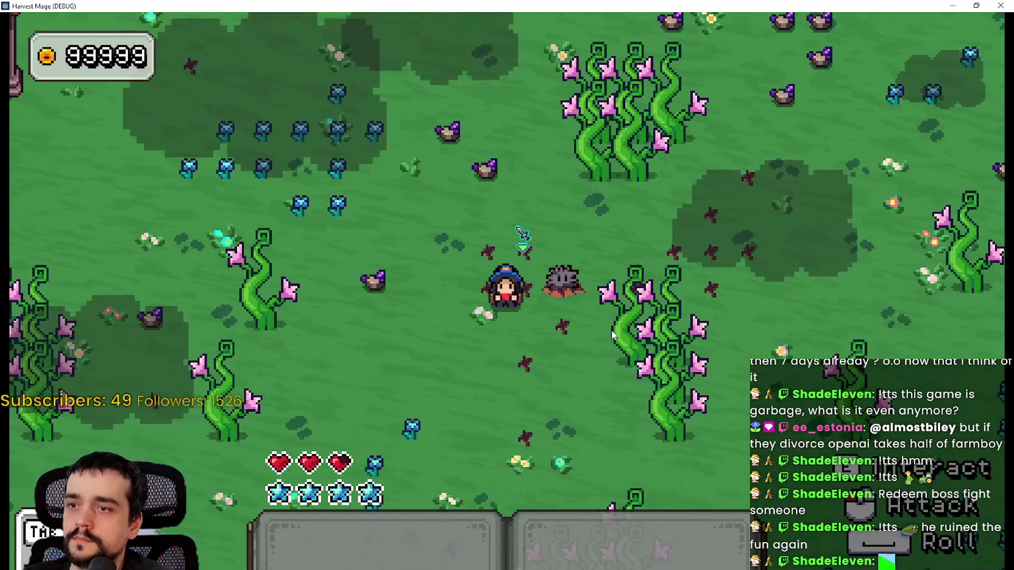
{"action": "key", "text": "w"}
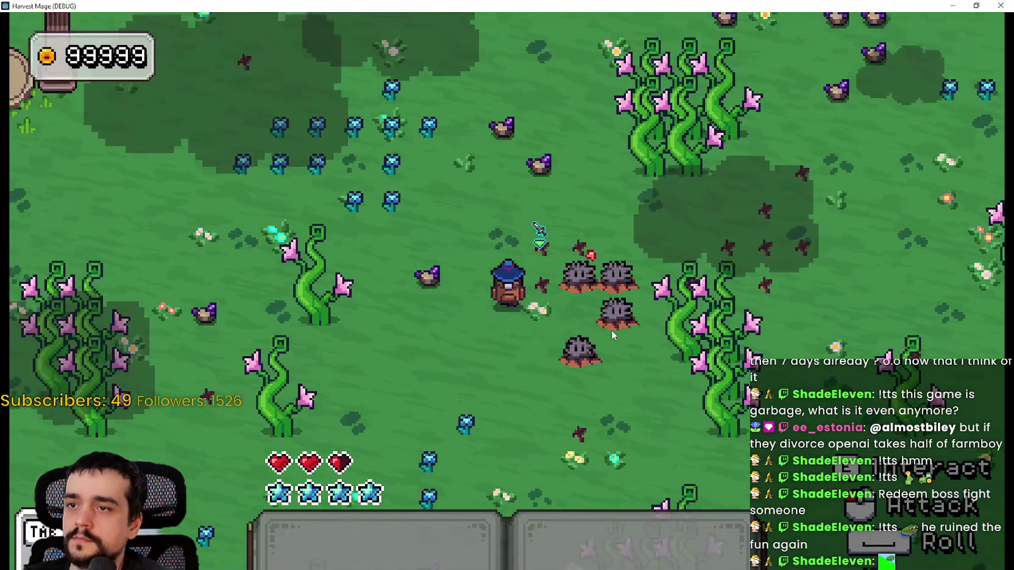
{"action": "key", "text": "s"}
{"action": "key", "text": "a"}
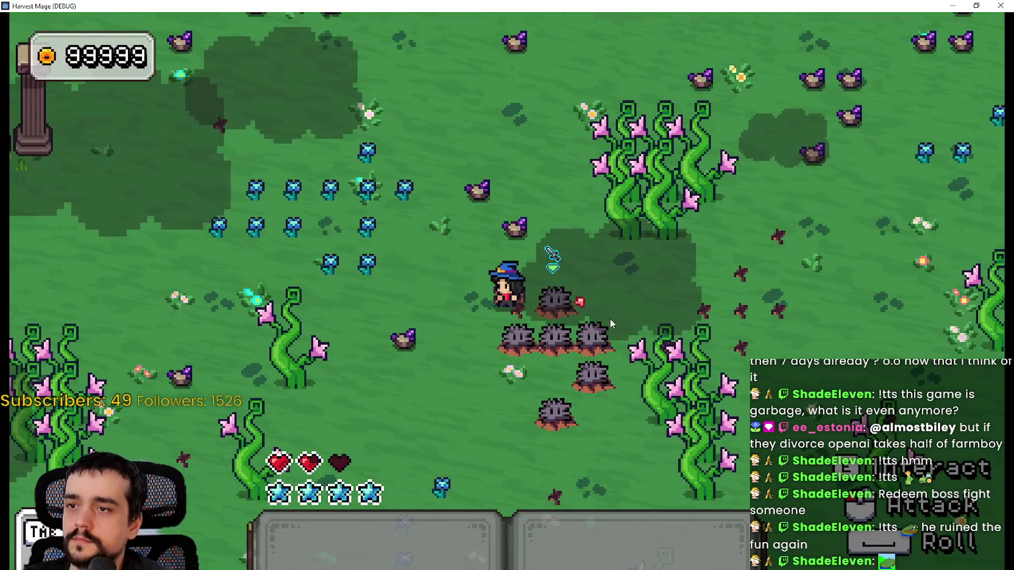
{"action": "key", "text": "a"}
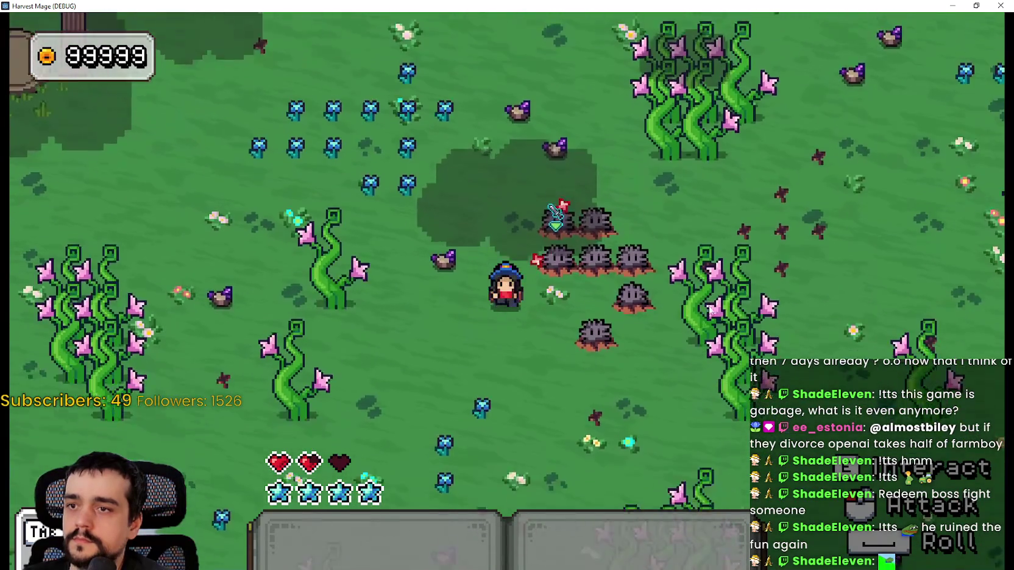
{"action": "key", "text": "d"}
{"action": "key", "text": "s"}
{"action": "key", "text": "a"}
{"action": "key", "text": "w"}
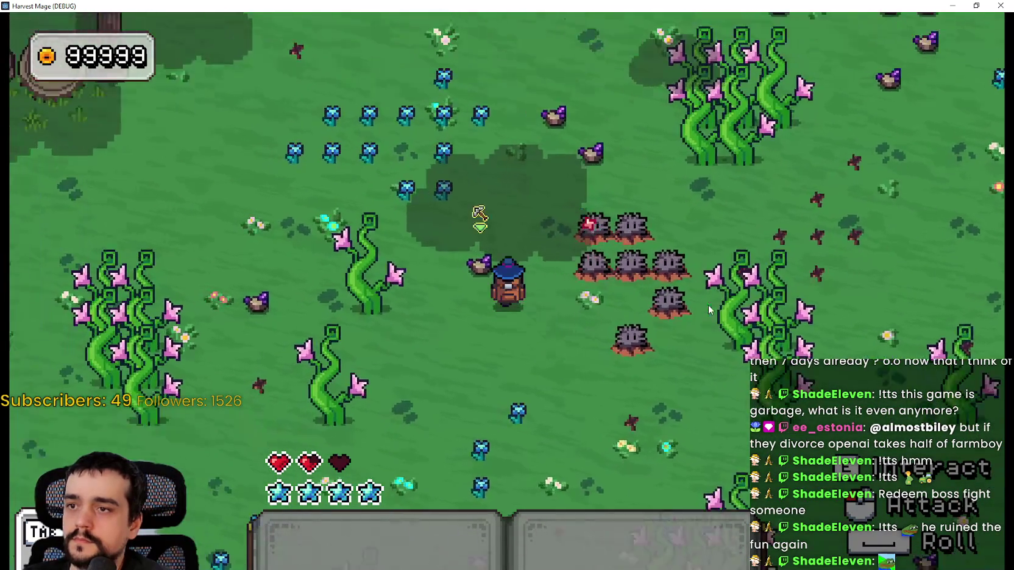
{"action": "key", "text": "d"}
{"action": "key", "text": "s"}
{"action": "key", "text": "w"}
{"action": "key", "text": "d"}
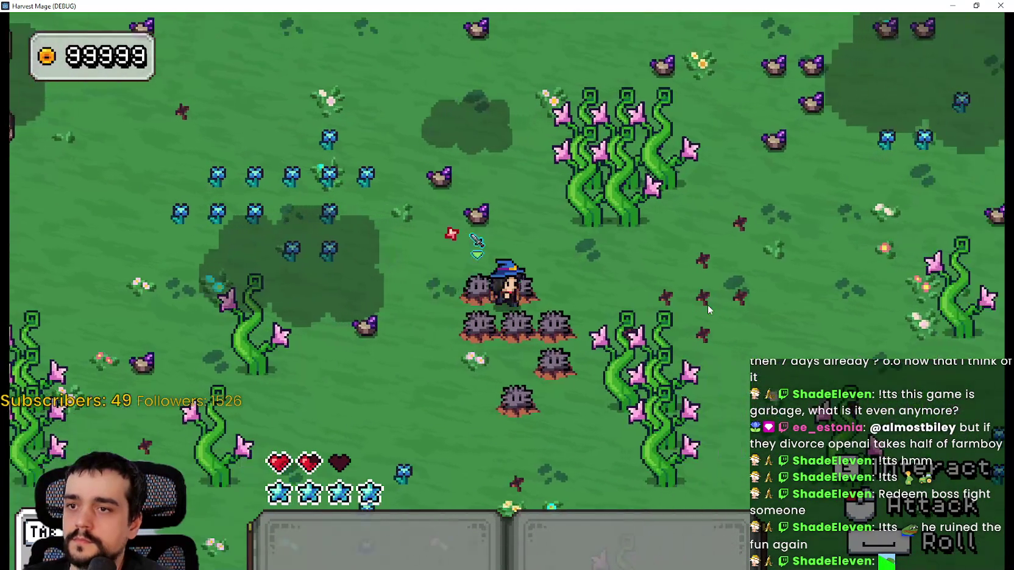
{"action": "key", "text": "d"}
{"action": "key", "text": "a"}
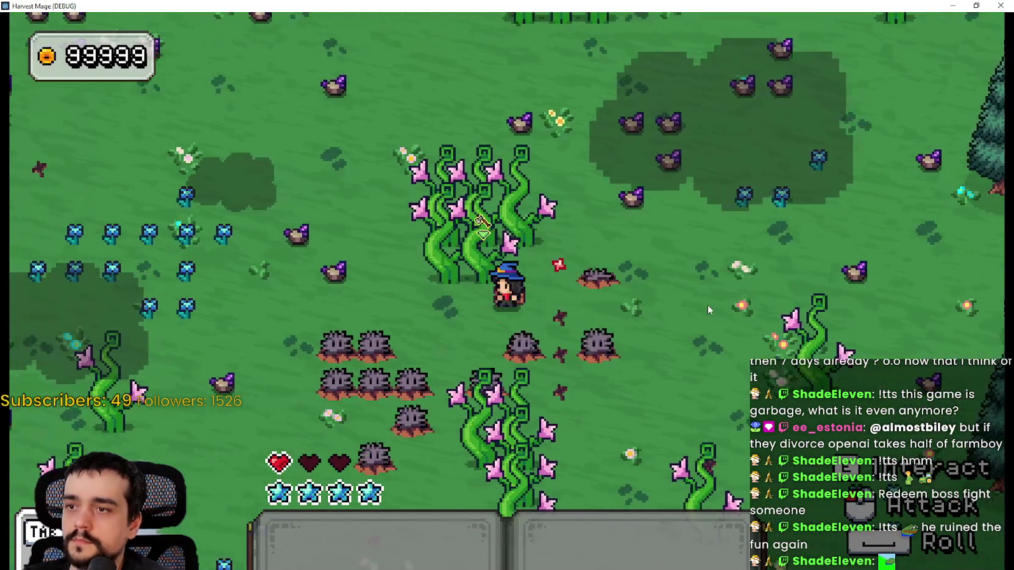
{"action": "key", "text": "s"}
{"action": "key", "text": "a"}
{"action": "key", "text": "a"}
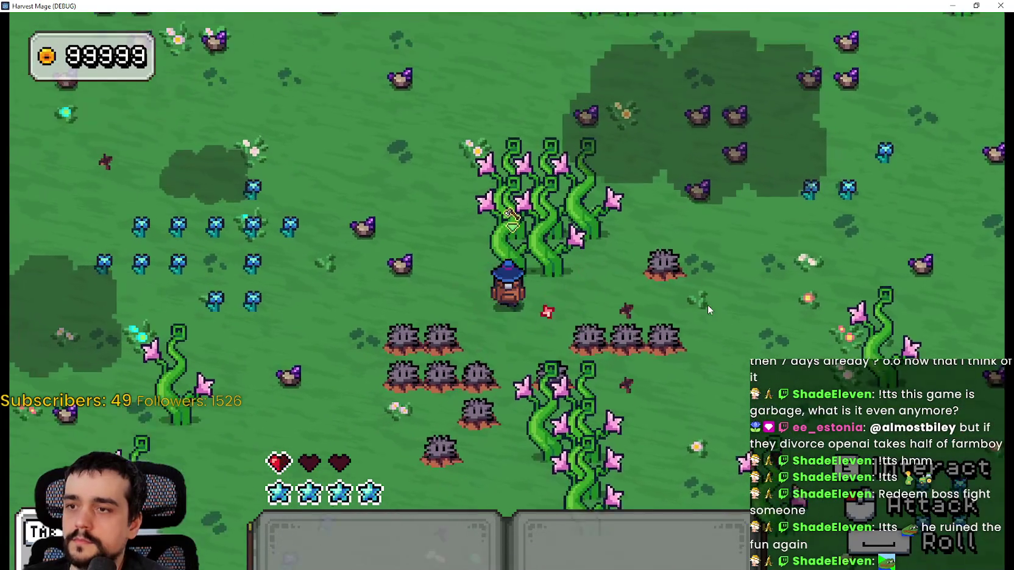
{"action": "key", "text": "w"}
{"action": "key", "text": "d"}
{"action": "key", "text": "s"}
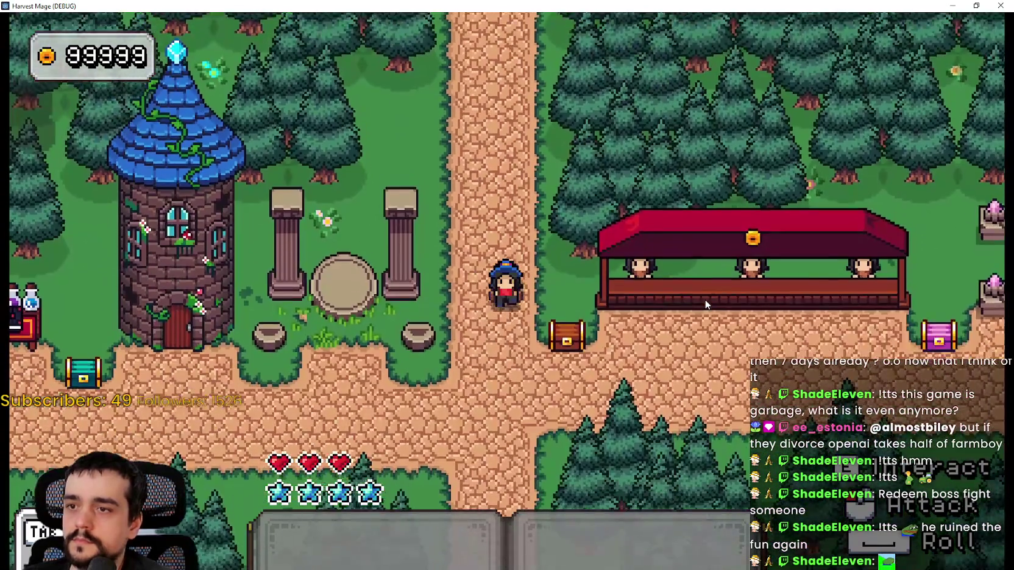
After respawning, walk past the wizard tower back into the flower field beside the enemies.
{"action": "key", "text": "s"}
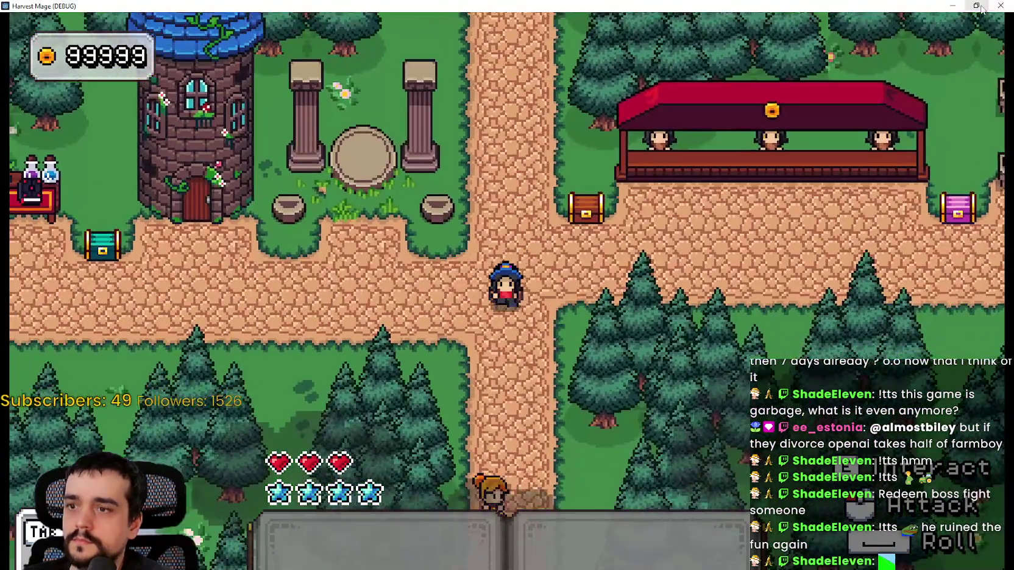
{"action": "key", "text": "a"}
{"action": "key", "text": "w"}
{"action": "key", "text": "w"}
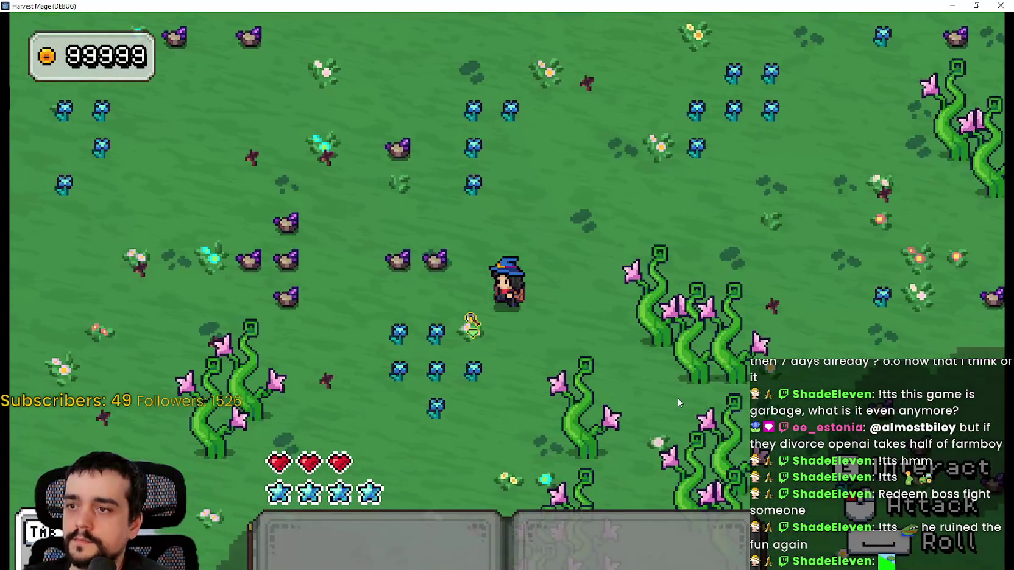
{"action": "key", "text": "a"}
{"action": "key", "text": "a"}
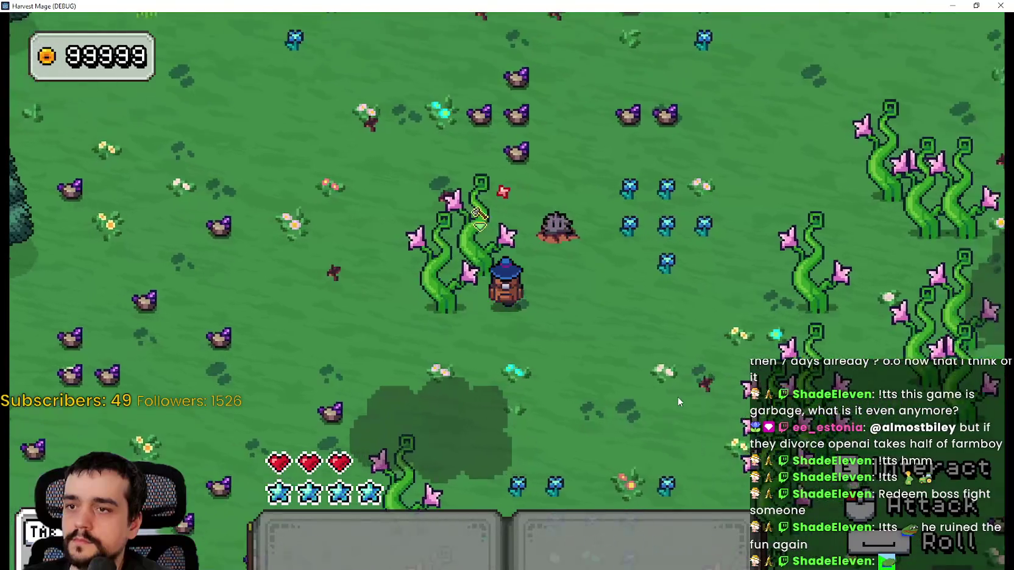
{"action": "key", "text": "w"}
{"action": "key", "text": "s"}
{"action": "key", "text": "w"}
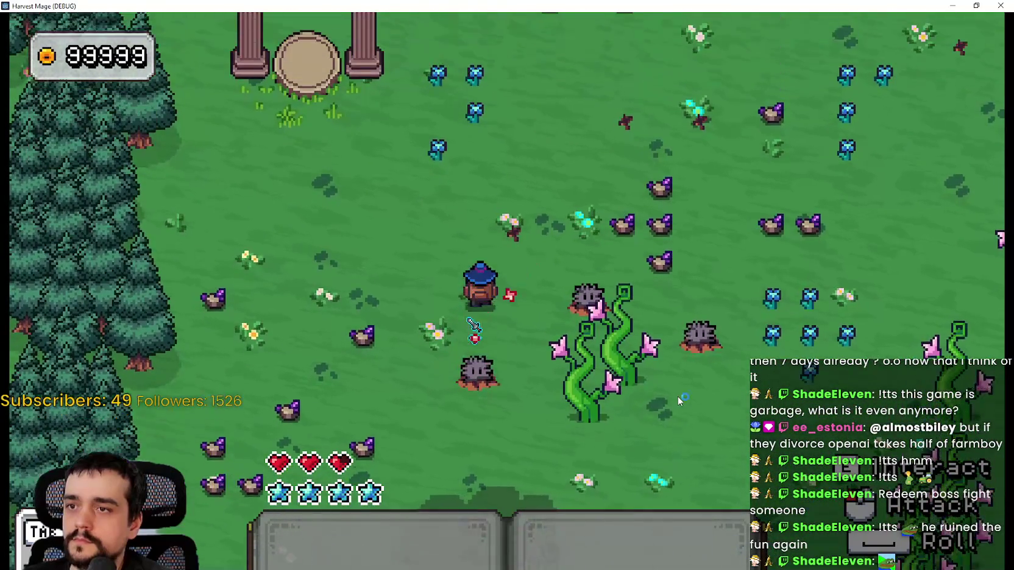
{"action": "key", "text": "d"}
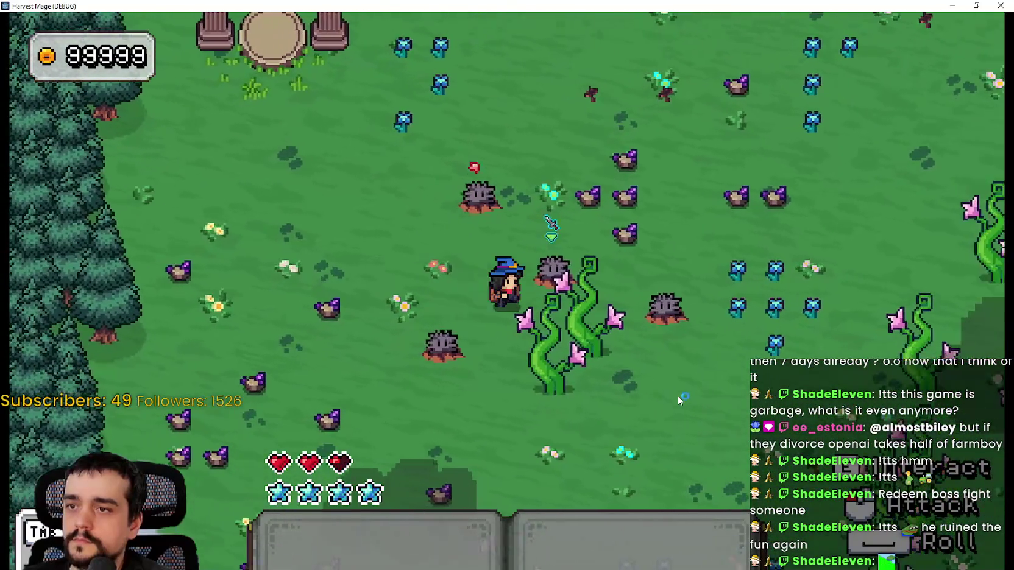
{"action": "key", "text": "d"}
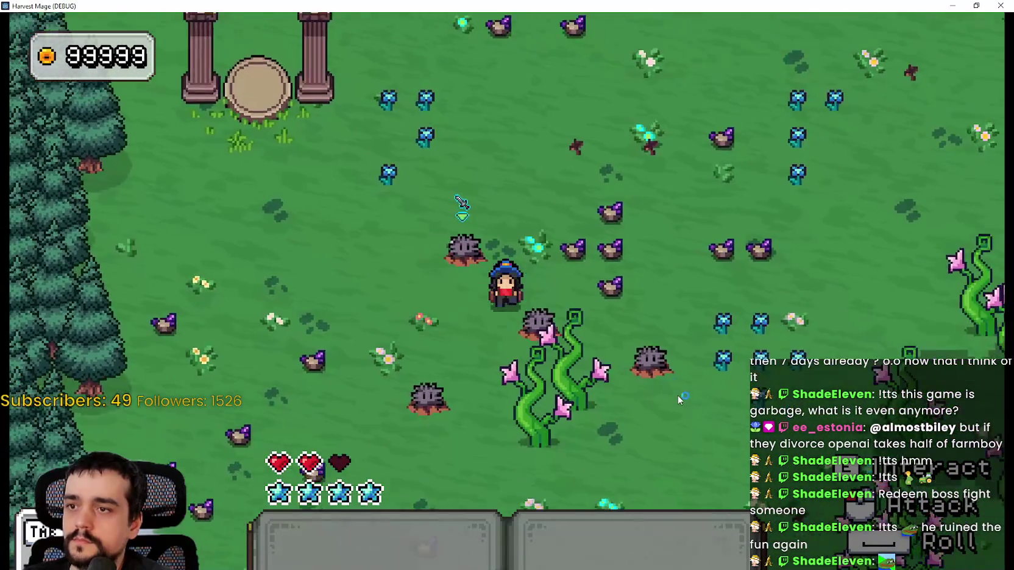
{"action": "key", "text": "a"}
{"action": "key", "text": "d"}
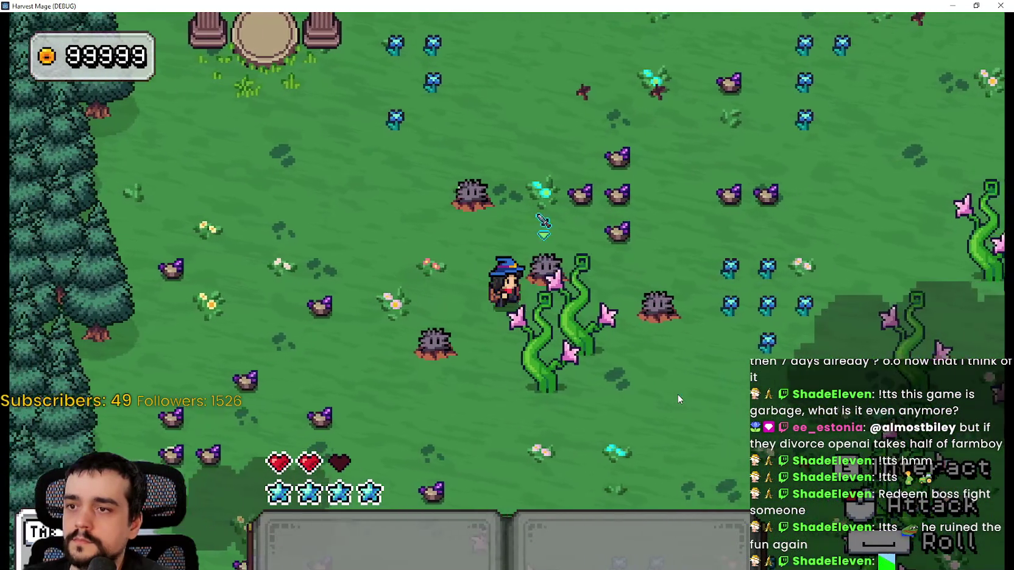
{"action": "key", "text": "a"}
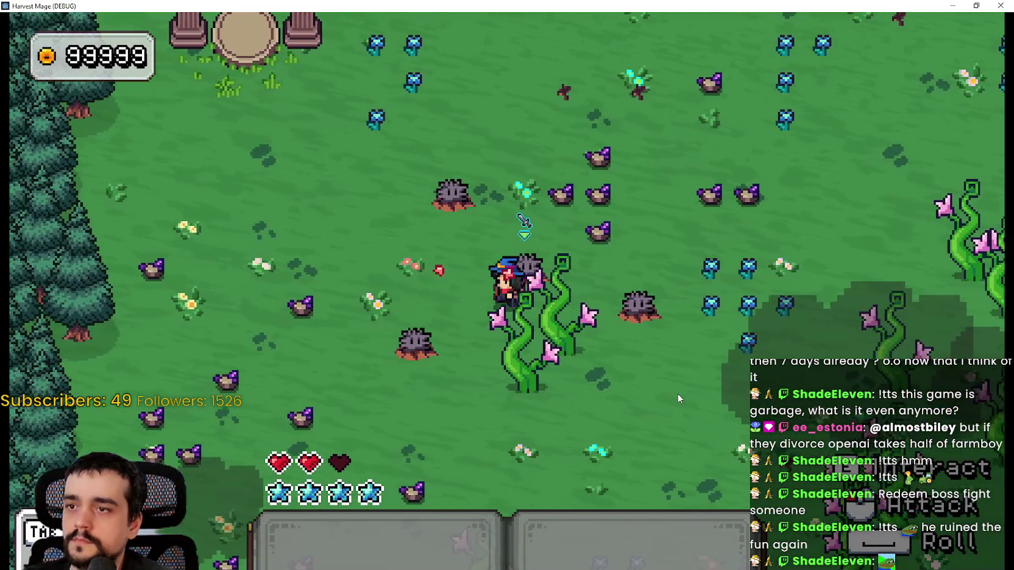
{"action": "key", "text": "a"}
{"action": "key", "text": "d"}
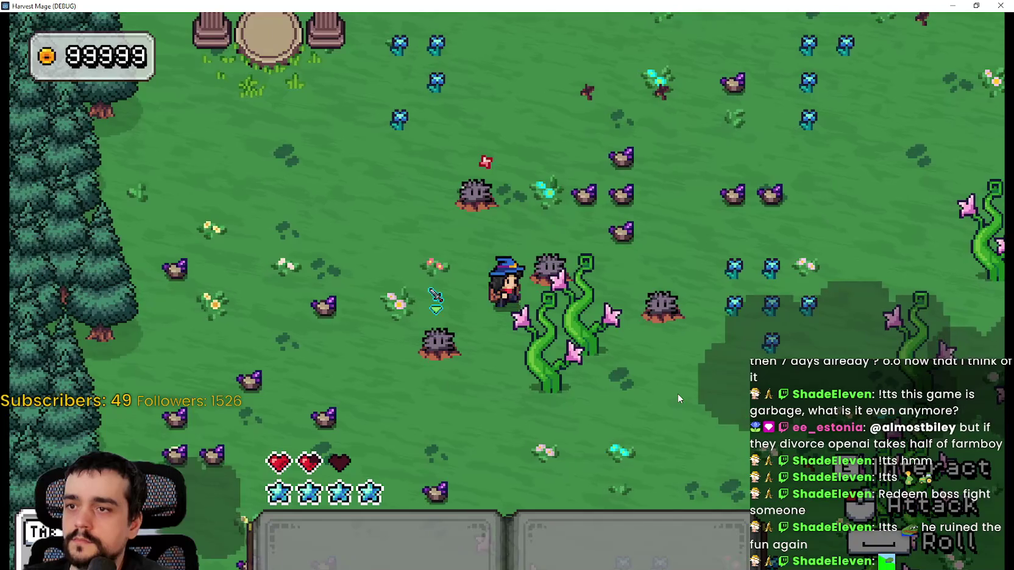
{"action": "key", "text": "a"}
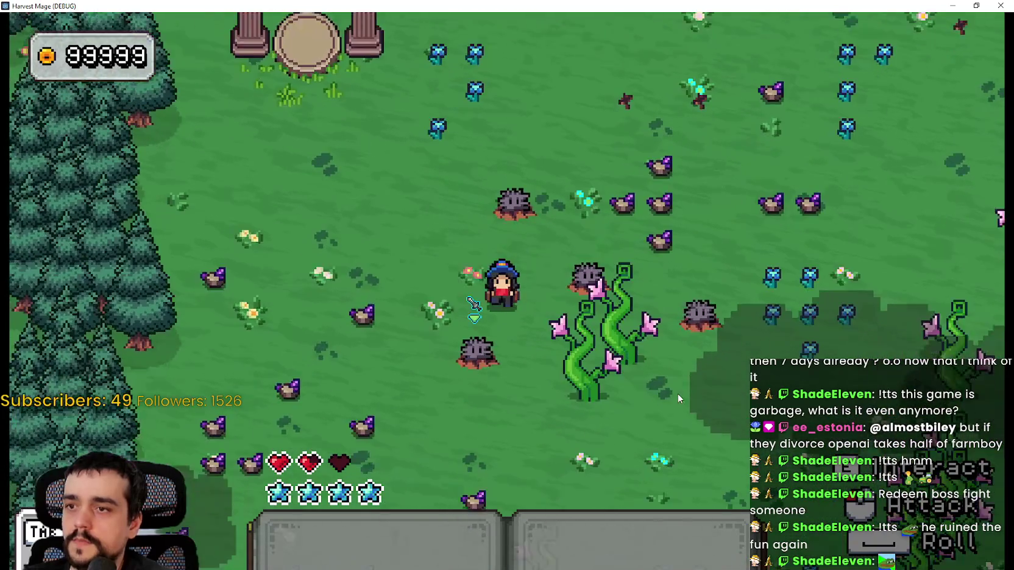
{"action": "key", "text": "d"}
{"action": "key", "text": "a"}
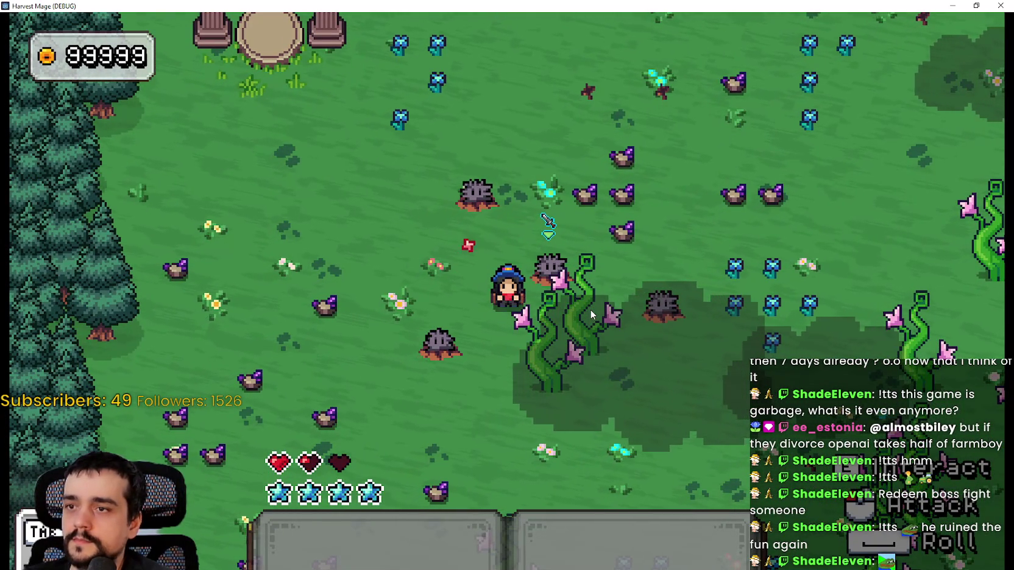
Close the game, lower arc_the_tween's arc height from 32.0 to 12.0, and run with F5.
{"action": "left_click", "coordinate": [945, 9]}
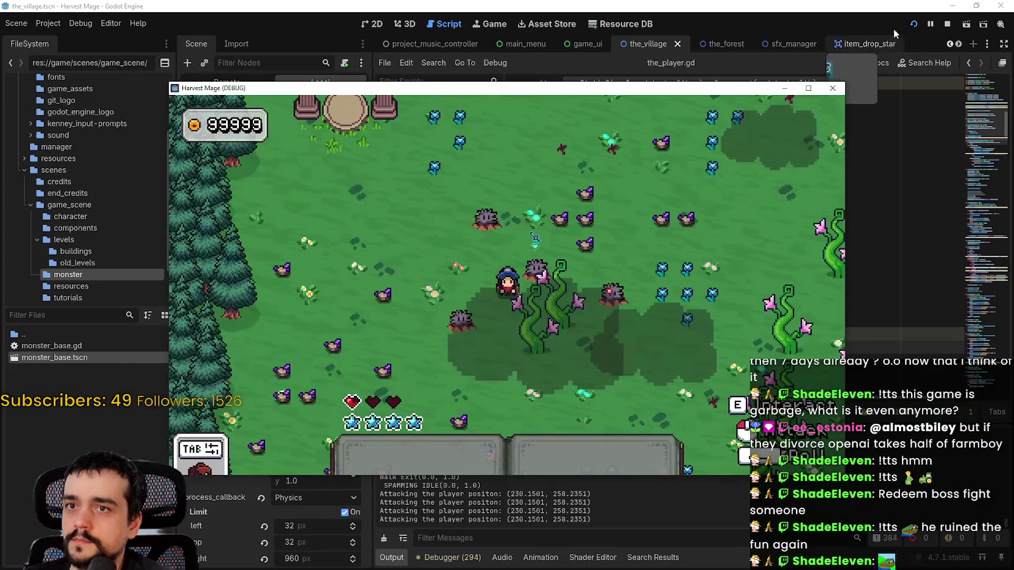
{"action": "left_click", "coordinate": [947, 26]}
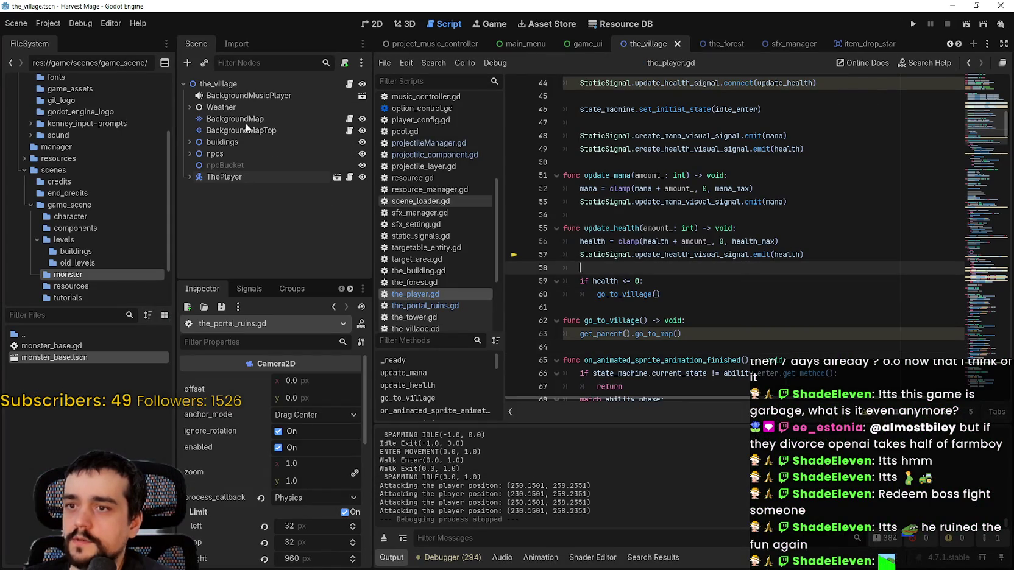
{"action": "left_click", "coordinate": [425, 155]}
{"action": "scroll", "coordinate": [709, 290], "scroll_direction": "up", "scroll_amount": 4}
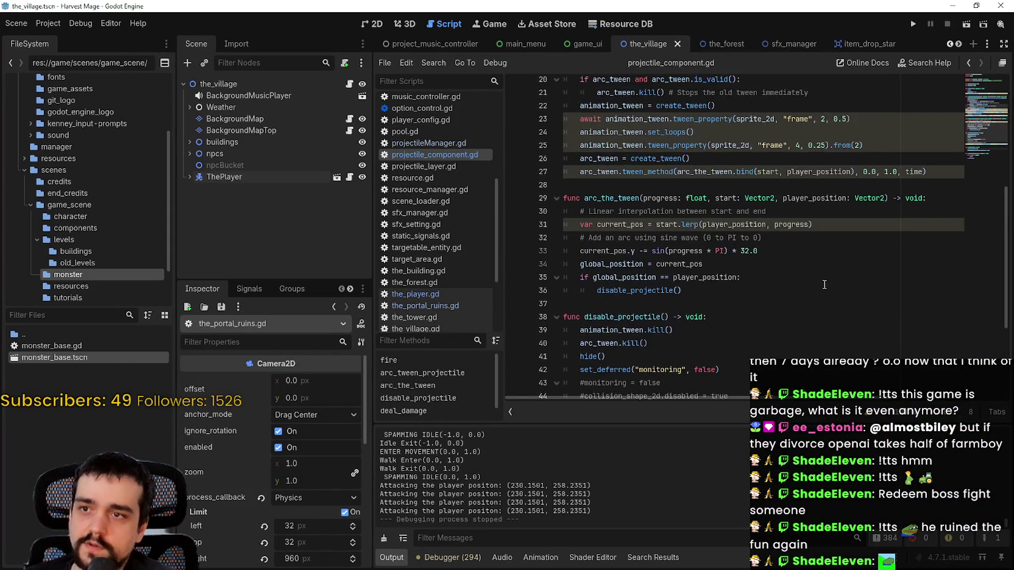
{"action": "scroll", "coordinate": [709, 291], "scroll_direction": "down", "scroll_amount": 4}
{"action": "key", "text": "Down"}
{"action": "key", "text": "Down"}
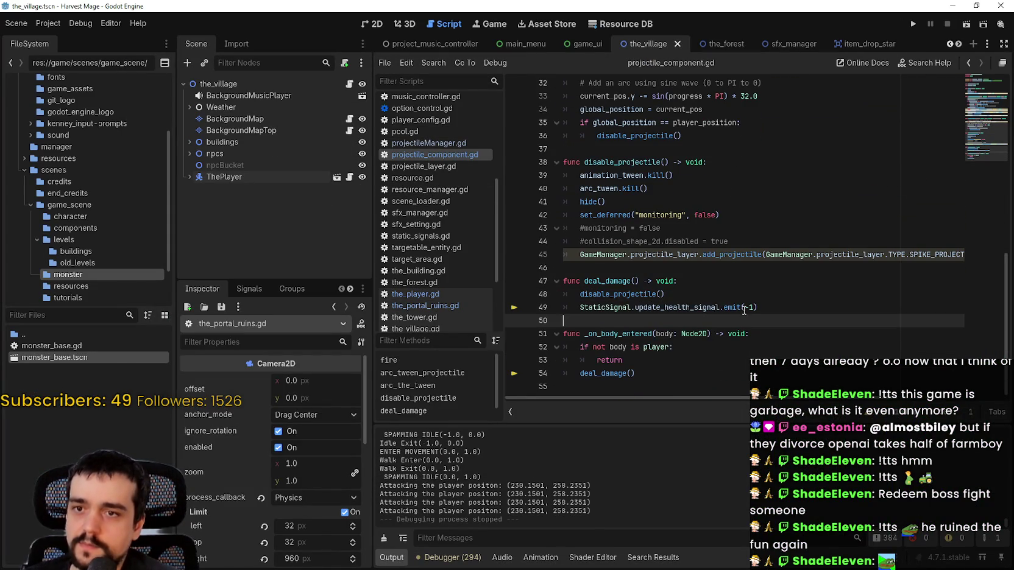
{"action": "scroll", "coordinate": [762, 317], "scroll_direction": "up", "scroll_amount": 8}
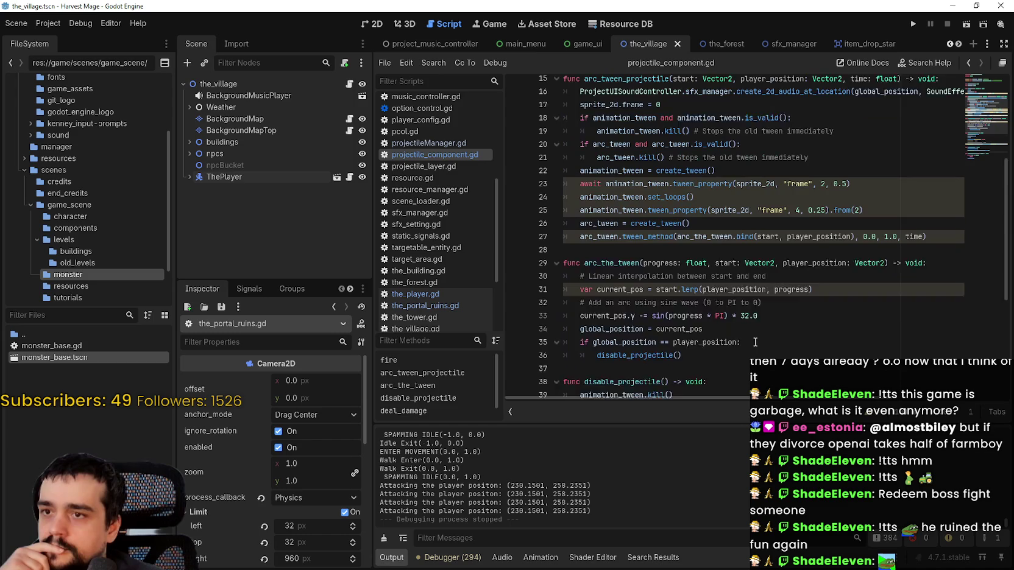
{"action": "scroll", "coordinate": [755, 322], "scroll_direction": "down", "scroll_amount": 3}
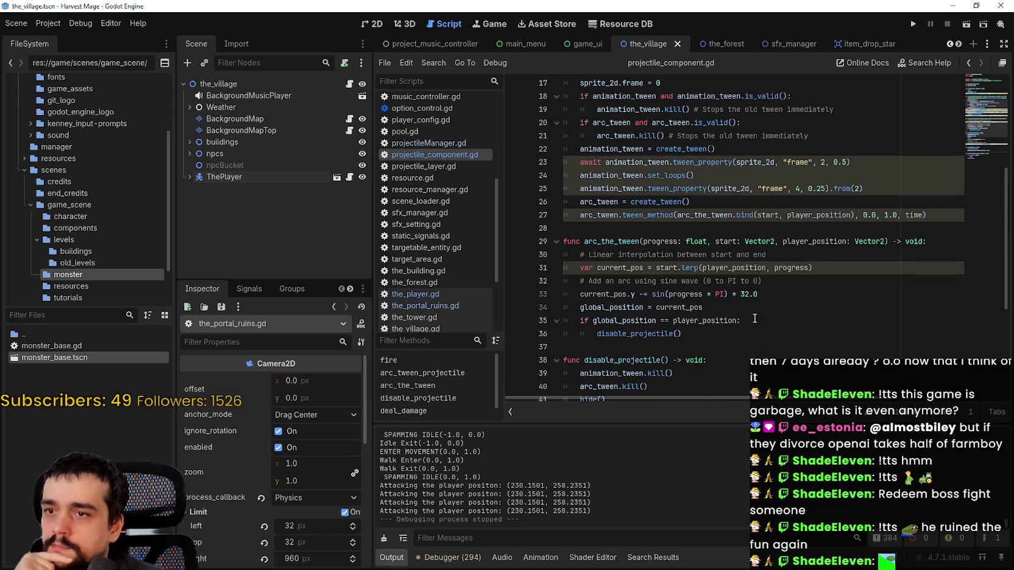
{"action": "scroll", "coordinate": [755, 318], "scroll_direction": "up", "scroll_amount": 3}
{"action": "double_click", "coordinate": [744, 333]}
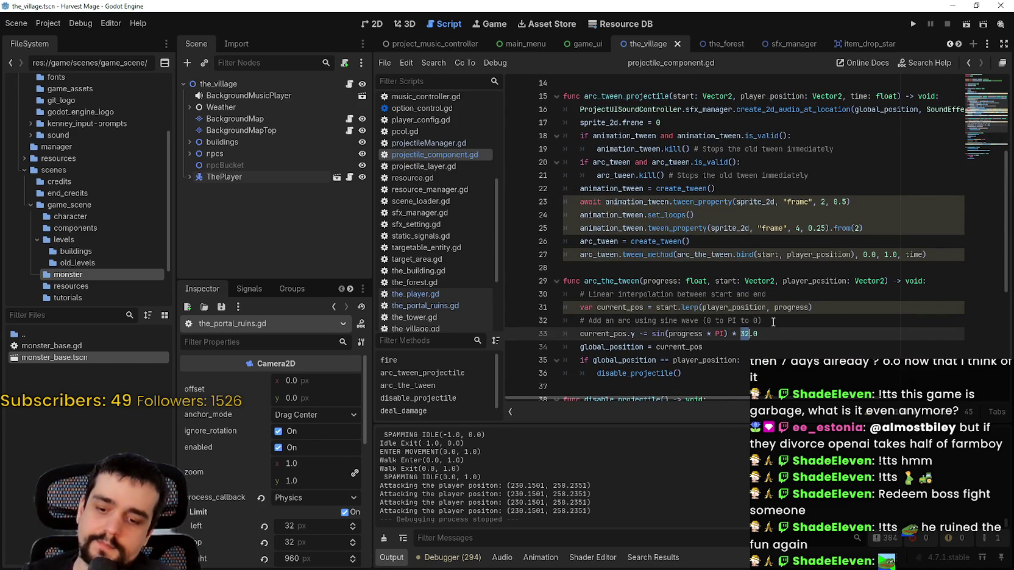
{"action": "key", "text": "F5"}
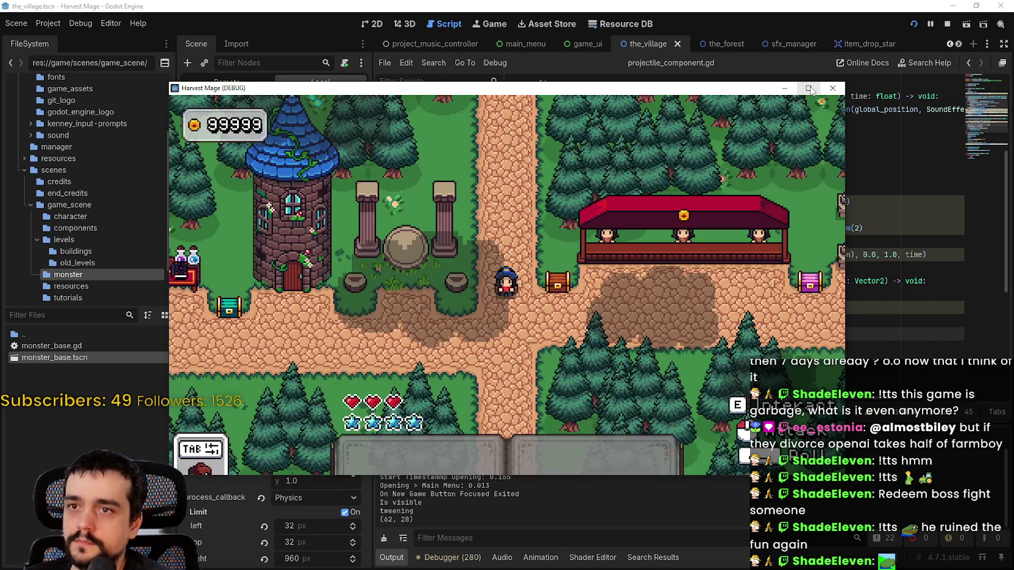
Maximize the Harvest Mage window, walk the wizard left and up, then hide the game.
{"action": "left_click", "coordinate": [809, 89]}
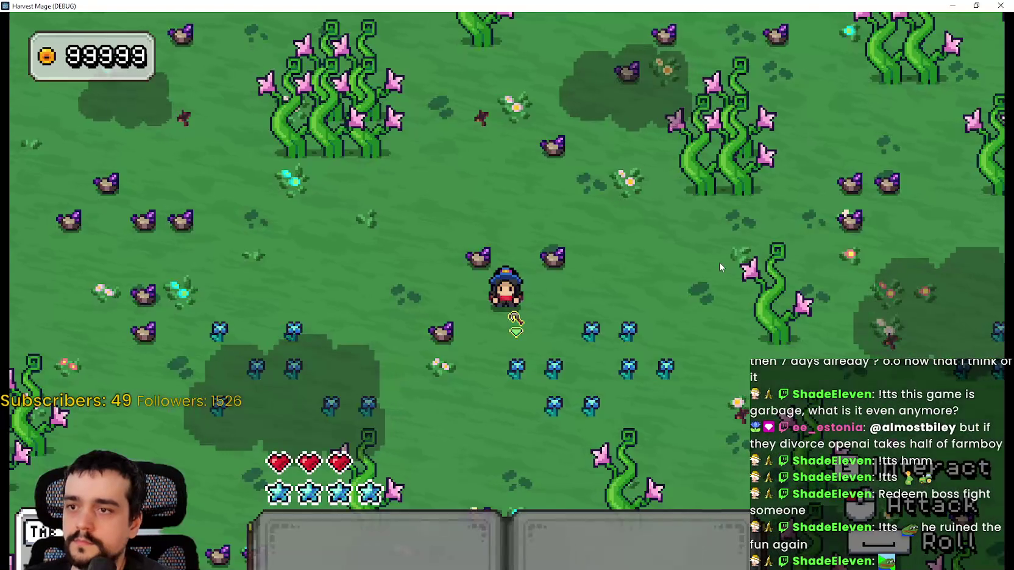
{"action": "key", "text": "a"}
{"action": "key", "text": "a"}
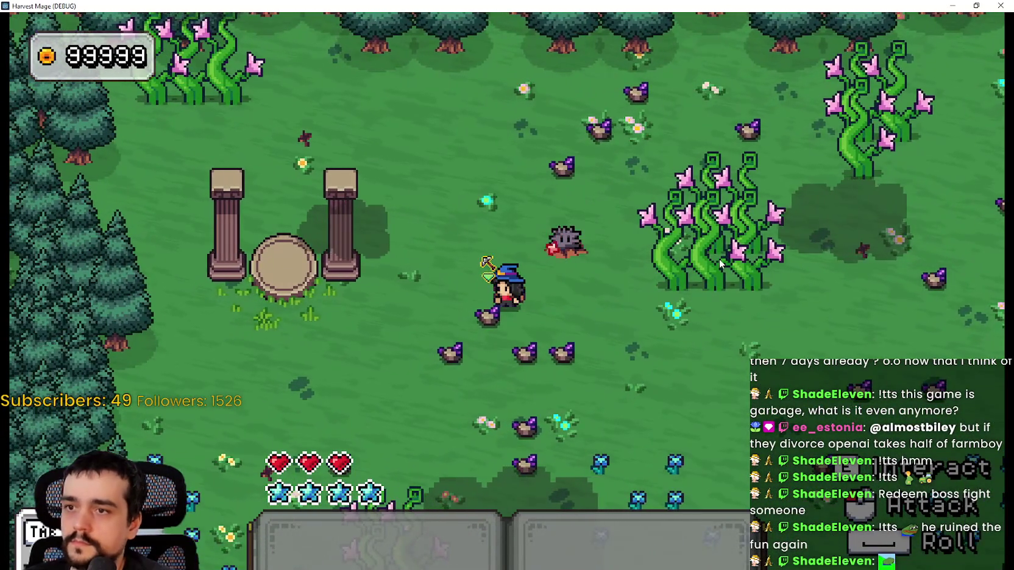
{"action": "key", "text": "w"}
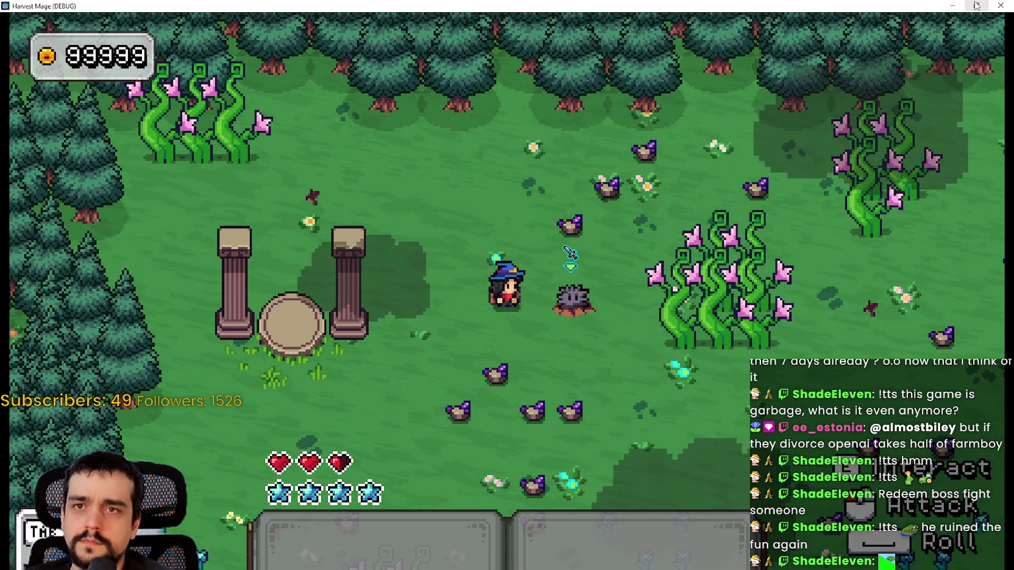
{"action": "left_click", "coordinate": [953, 5]}
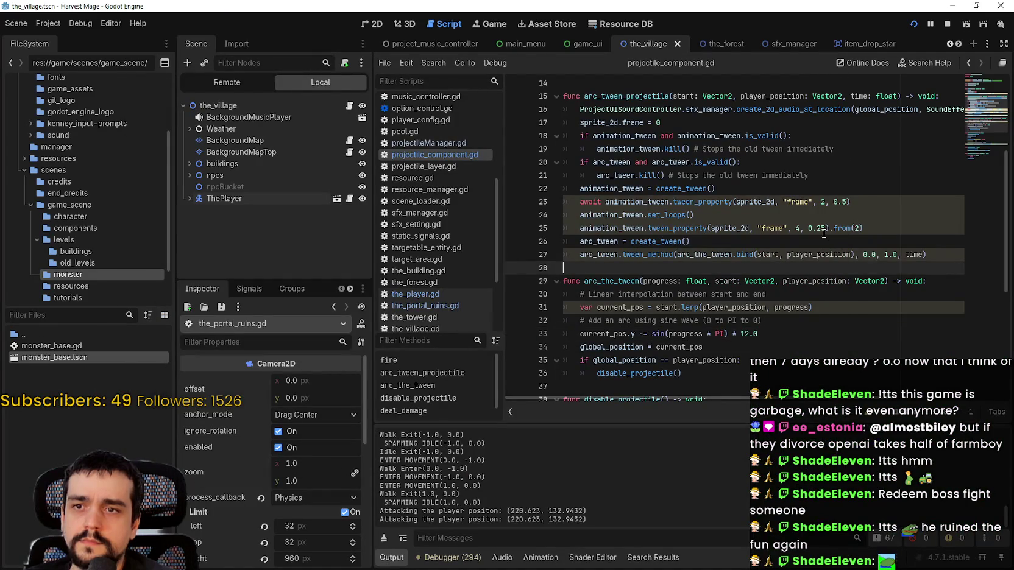
Change the line 33 arc height from 12.0 to 2.0 and relaunch the game with F5.
{"action": "scroll", "coordinate": [785, 329], "scroll_direction": "down", "scroll_amount": 2}
{"action": "double_click", "coordinate": [735, 242]}
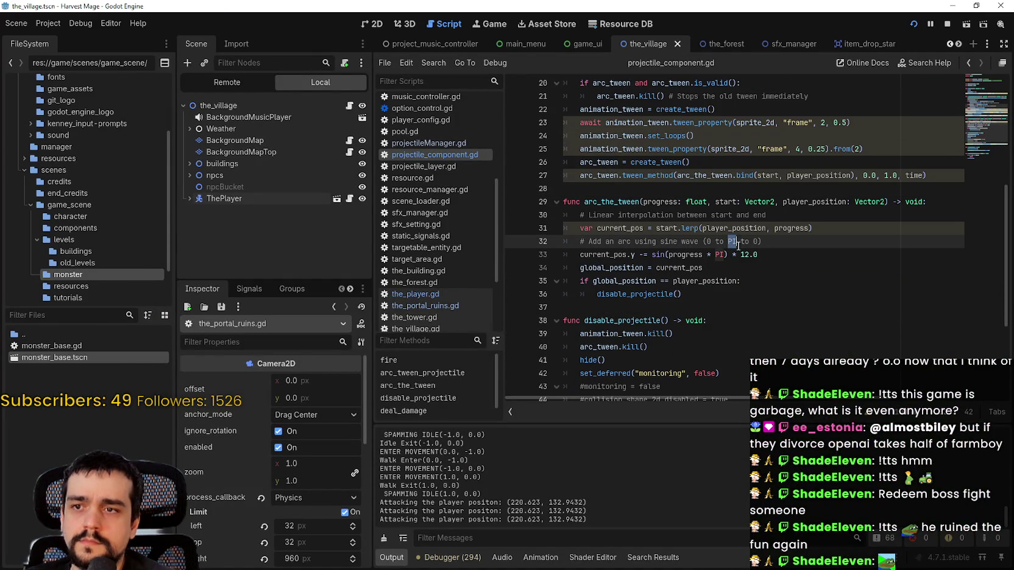
{"action": "left_click", "coordinate": [741, 255]}
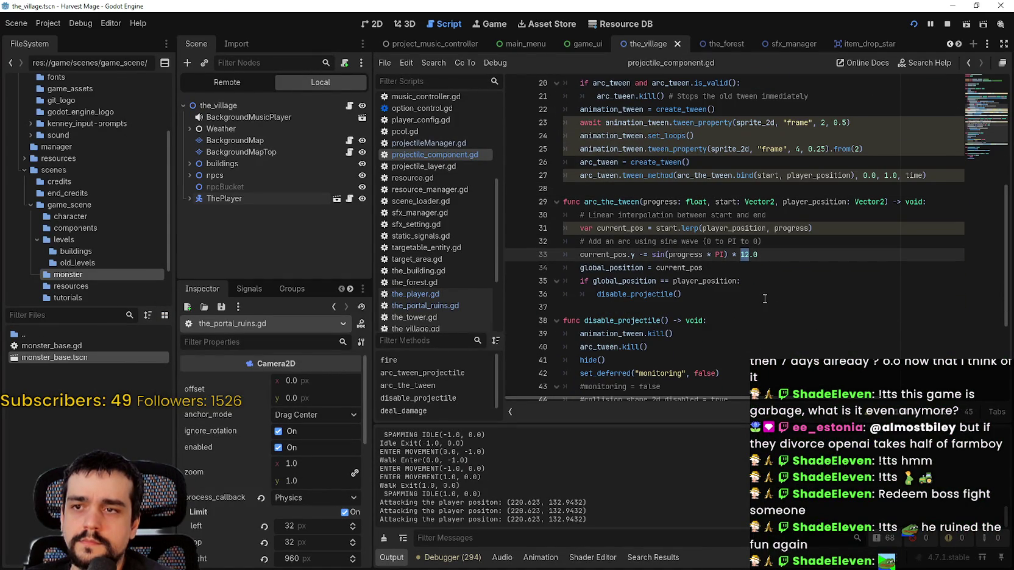
{"action": "key", "text": "F5"}
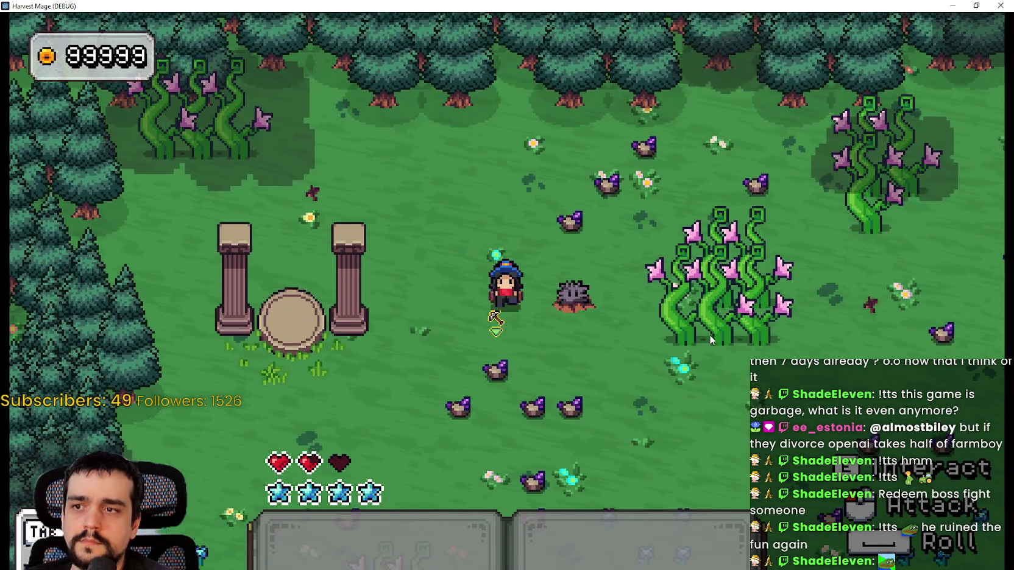
Walk the wizard around the flower field, into the town area, and back toward the trees.
{"action": "key", "text": "s"}
{"action": "key", "text": "d"}
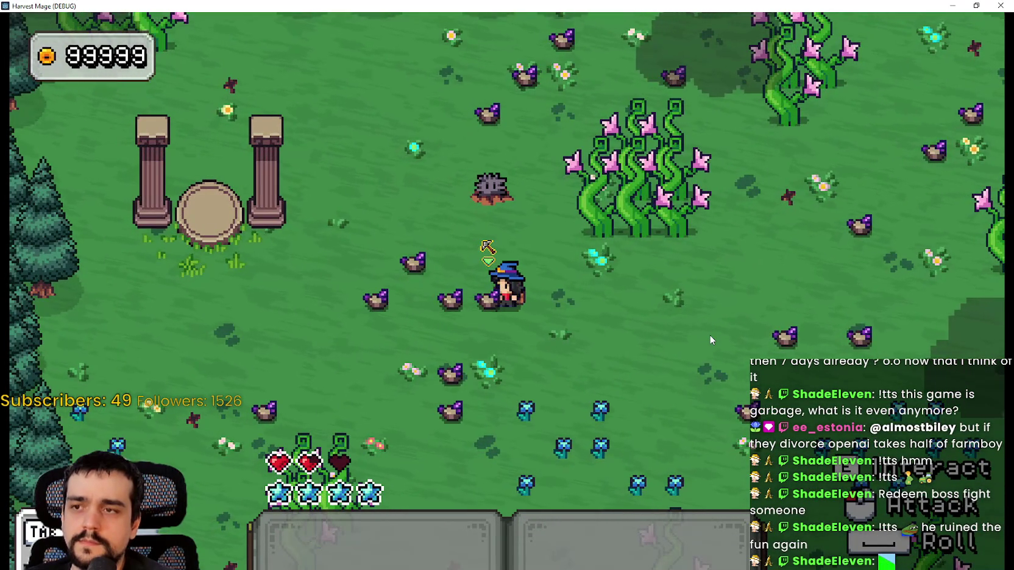
{"action": "key", "text": "w"}
{"action": "key", "text": "a"}
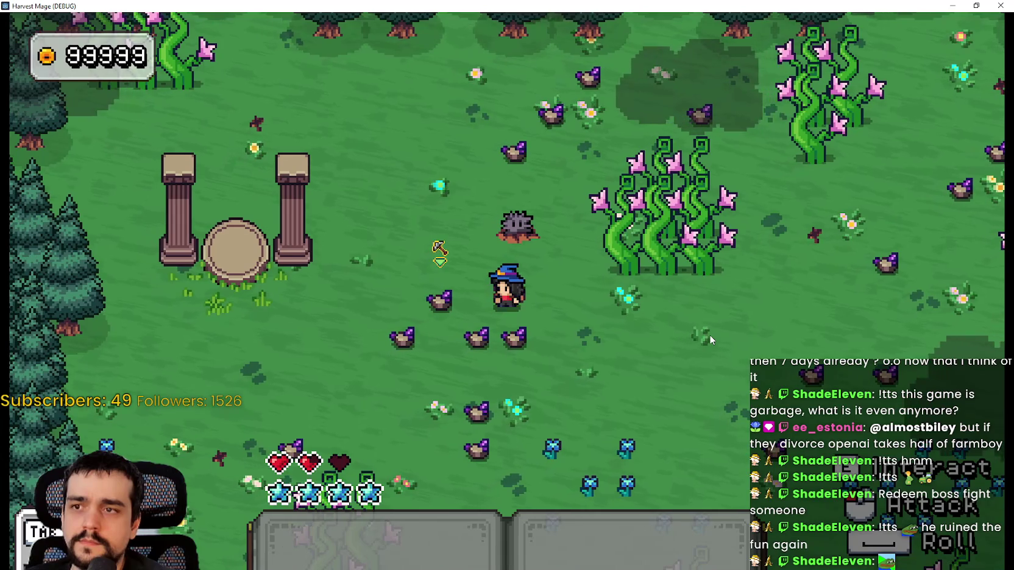
{"action": "key", "text": "s"}
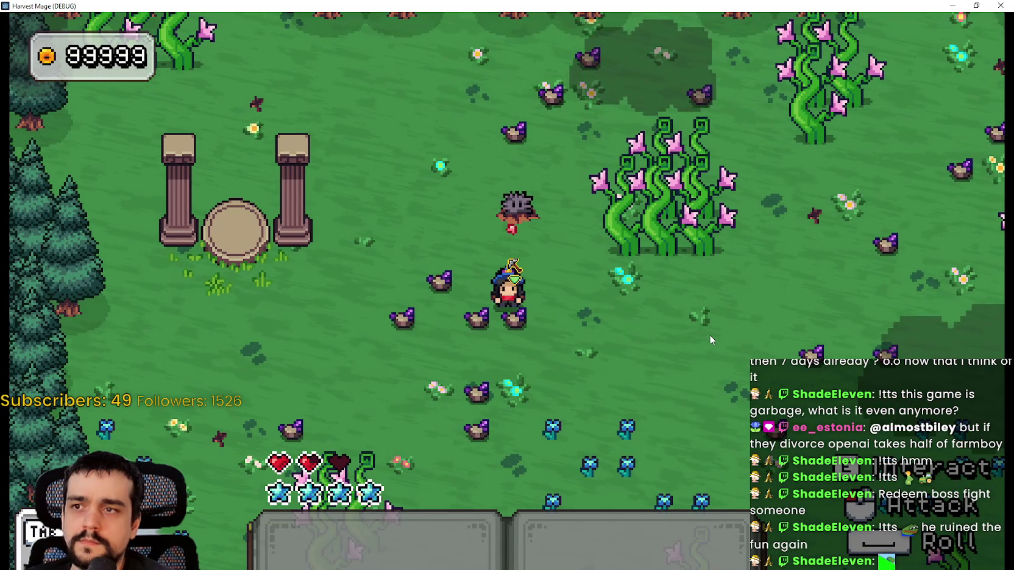
{"action": "key", "text": "d"}
{"action": "key", "text": "s"}
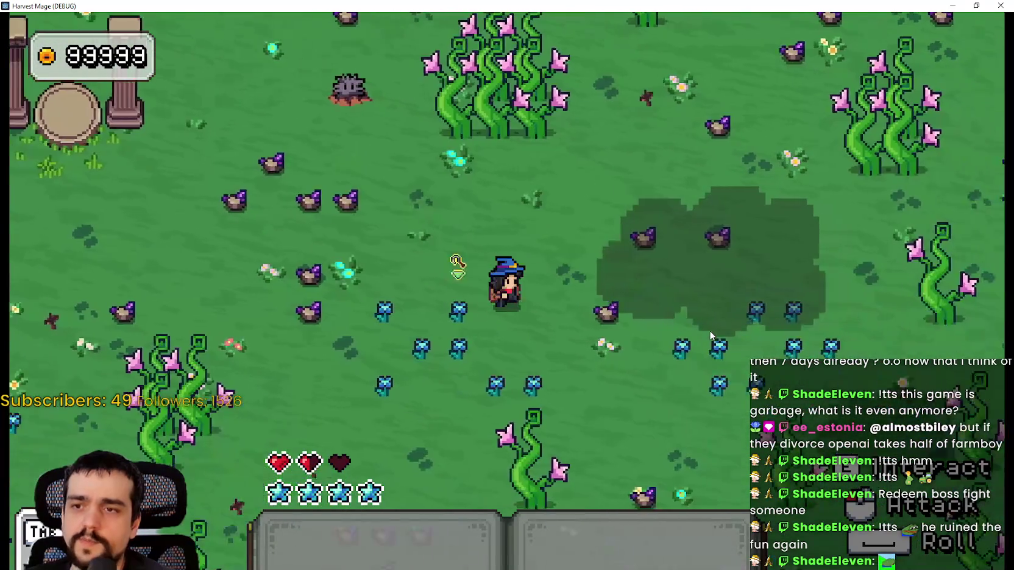
{"action": "key", "text": "d"}
{"action": "key", "text": "s"}
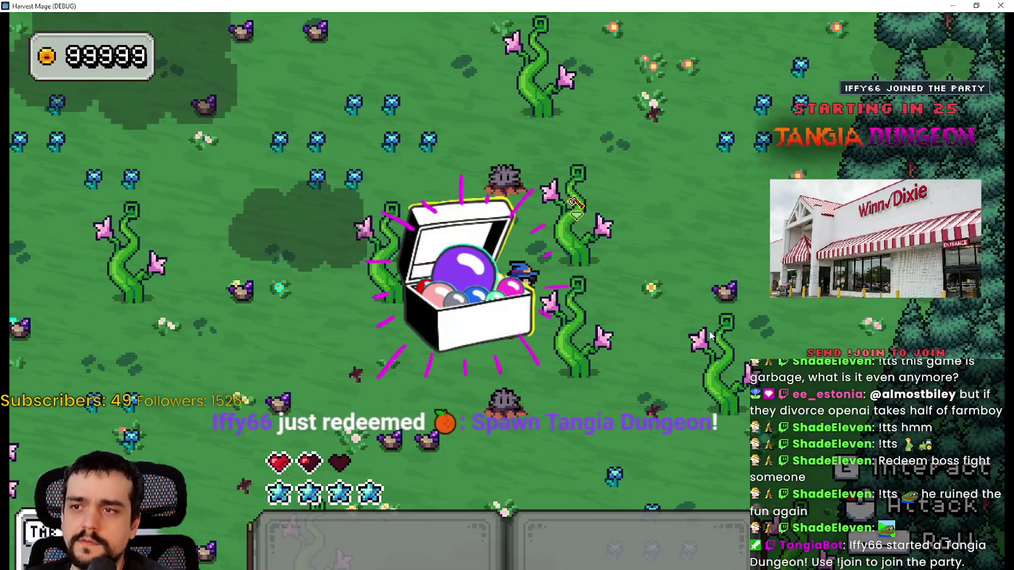
{"action": "key", "text": "a"}
{"action": "key", "text": "d"}
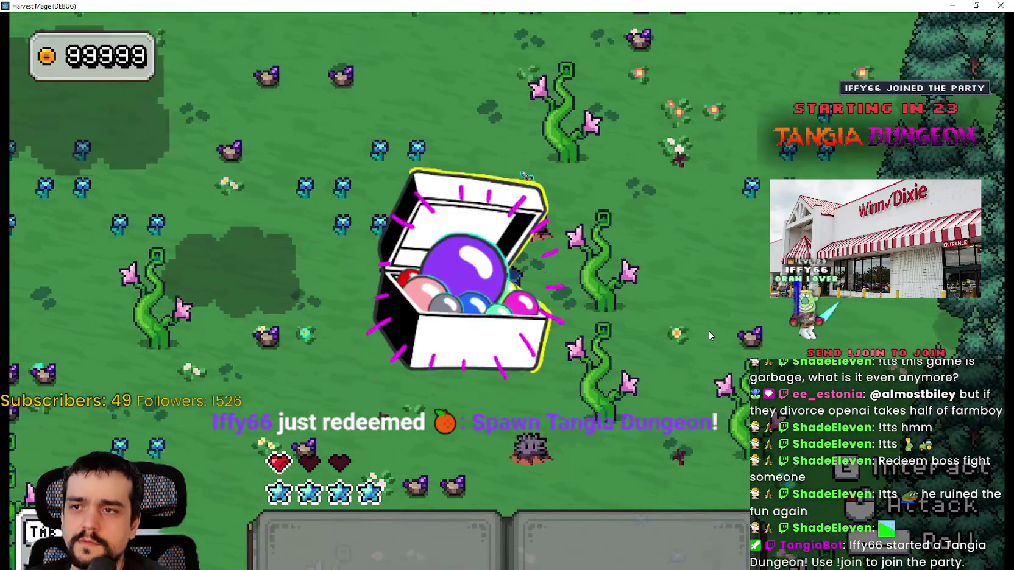
{"action": "key", "text": "w"}
{"action": "key", "text": "a"}
{"action": "key", "text": "a"}
{"action": "key", "text": "w"}
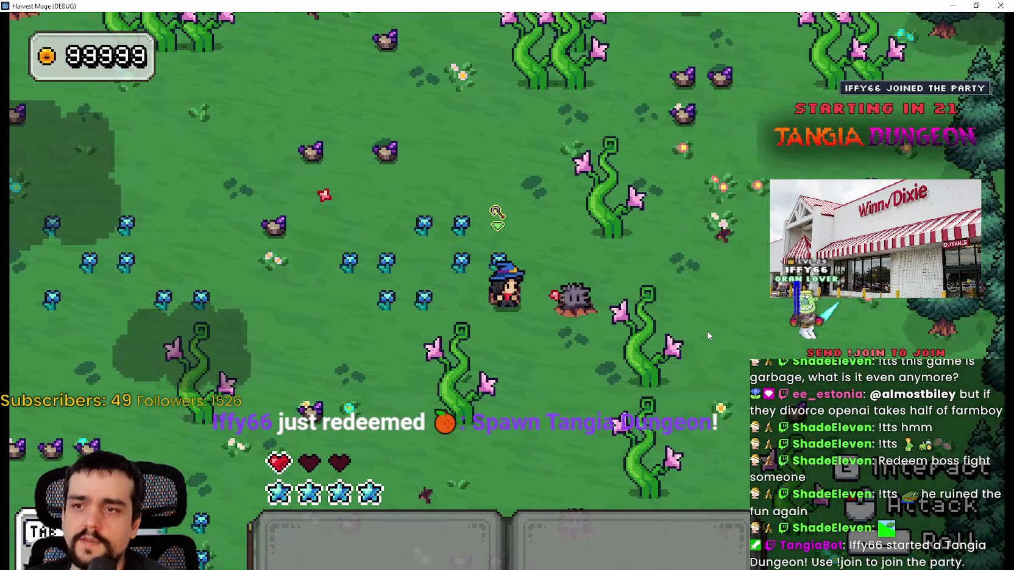
{"action": "key", "text": "s"}
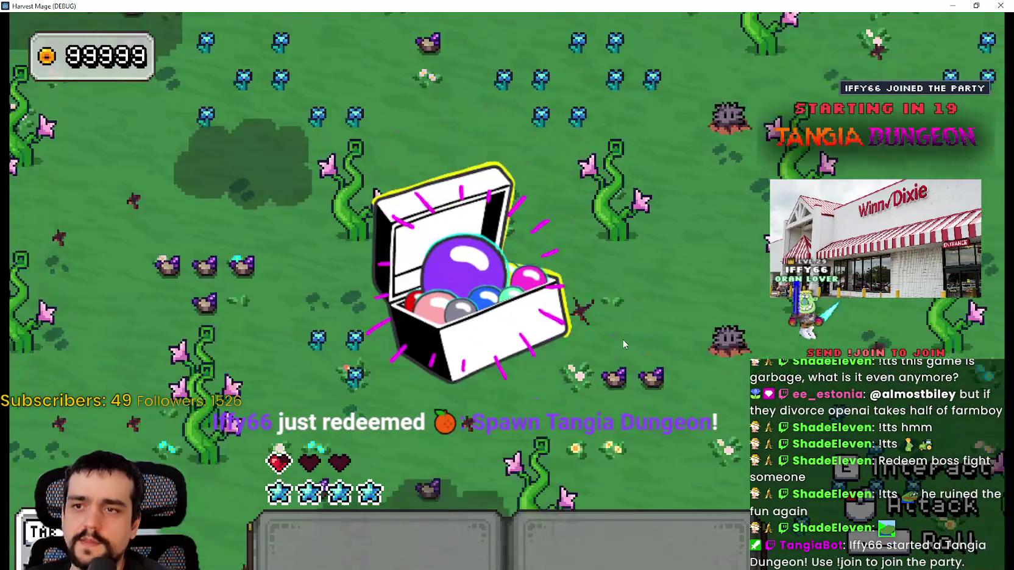
{"action": "key", "text": "w"}
{"action": "key", "text": "a"}
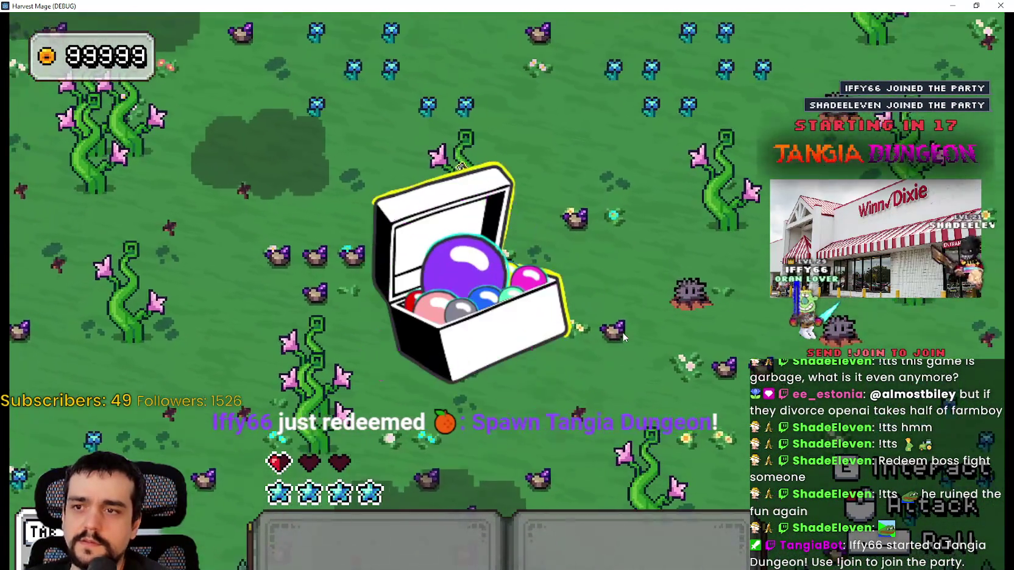
{"action": "key", "text": "a"}
{"action": "key", "text": "w"}
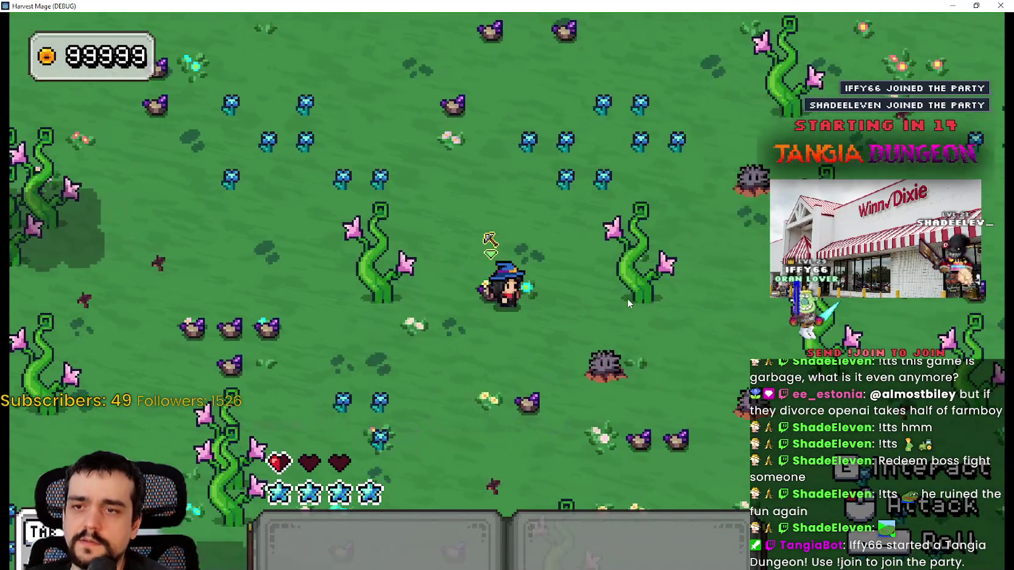
{"action": "key", "text": "a"}
{"action": "key", "text": "w"}
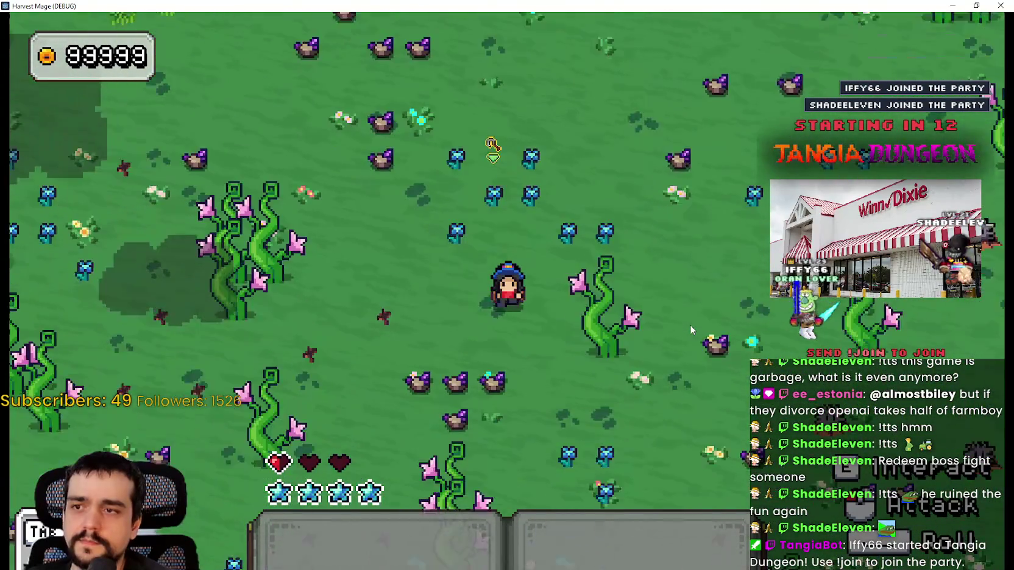
{"action": "key", "text": "a"}
{"action": "key", "text": "w"}
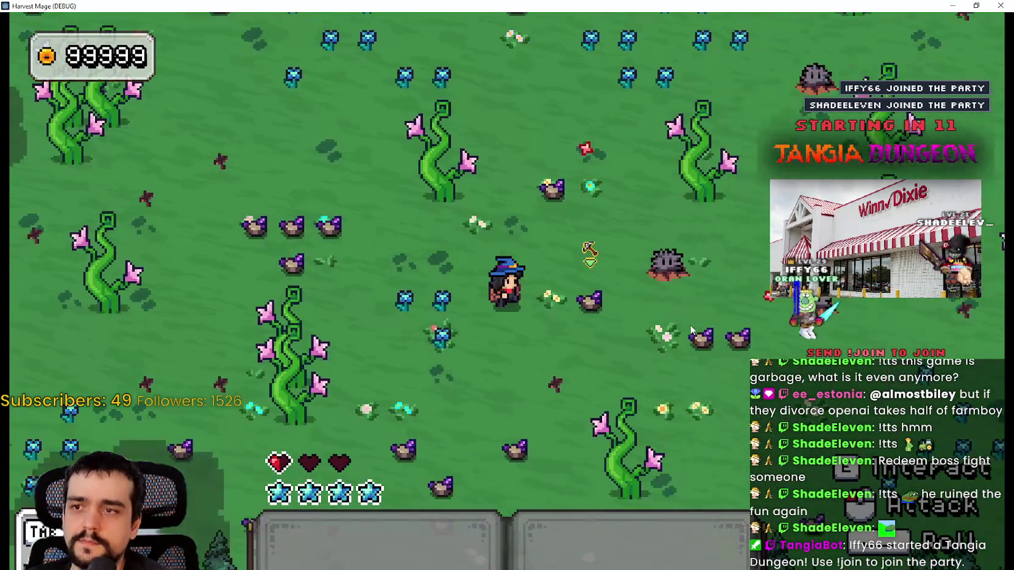
{"action": "key", "text": "a"}
{"action": "key", "text": "s"}
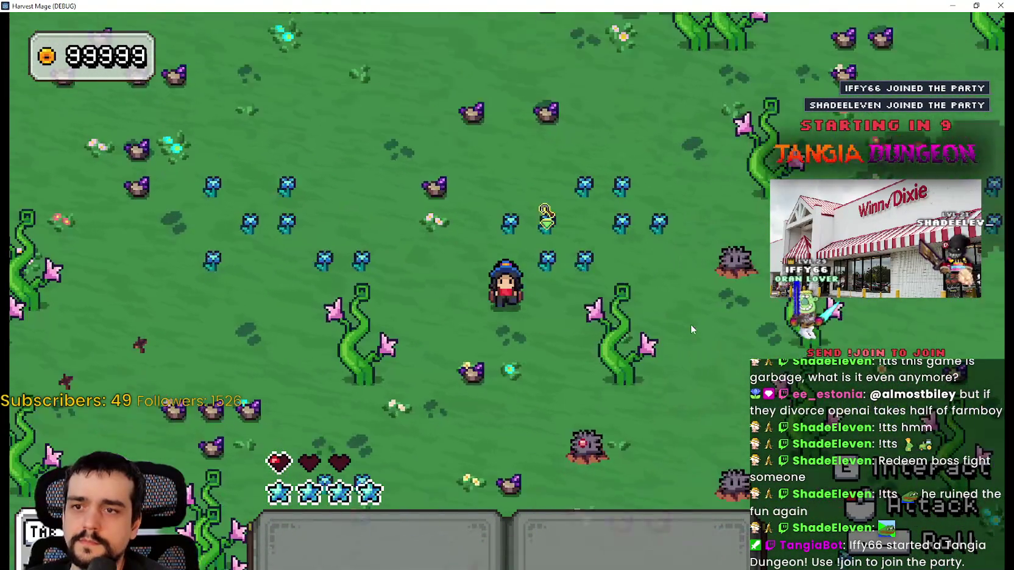
{"action": "key", "text": "a"}
{"action": "key", "text": "w"}
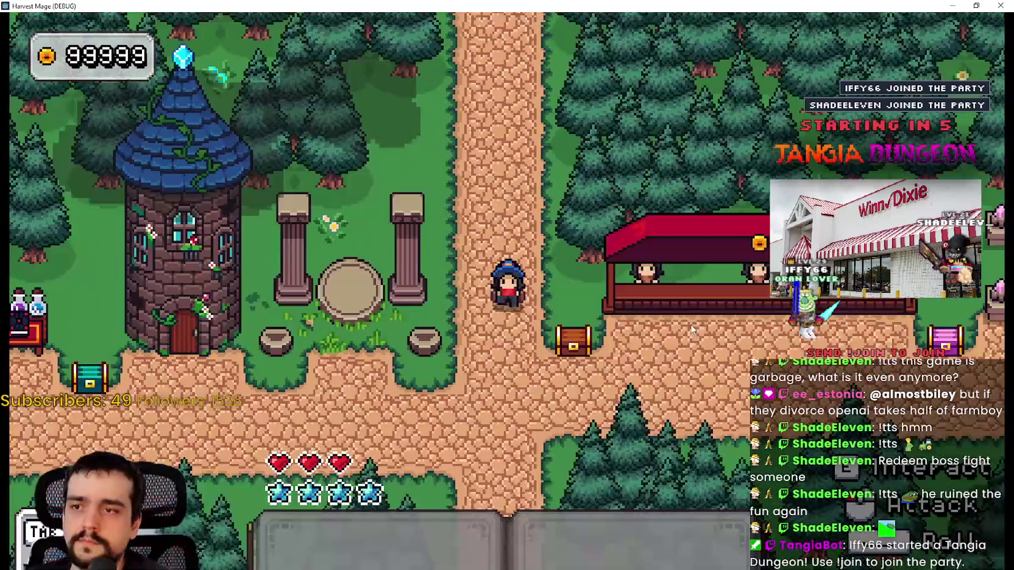
{"action": "key", "text": "d"}
{"action": "key", "text": "s"}
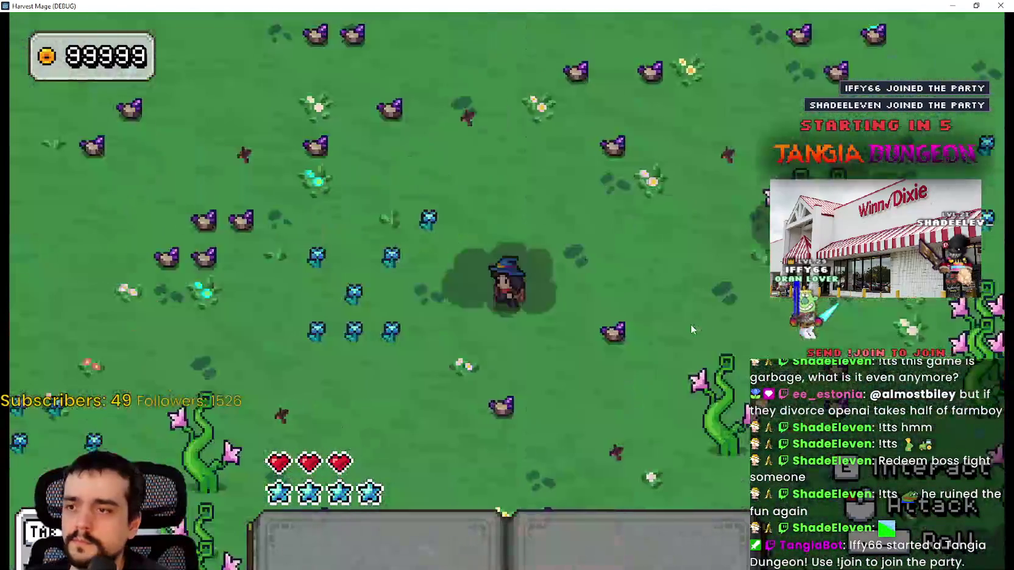
{"action": "key", "text": "w"}
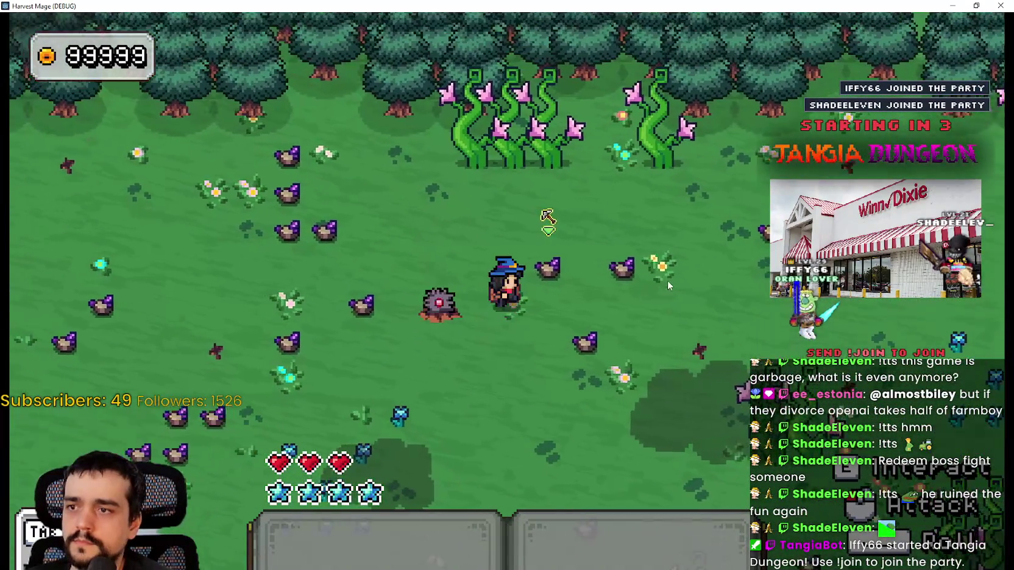
Swing the sword at the hedgehog, then circle it and collect the blue gem.
{"action": "key", "text": "space"}
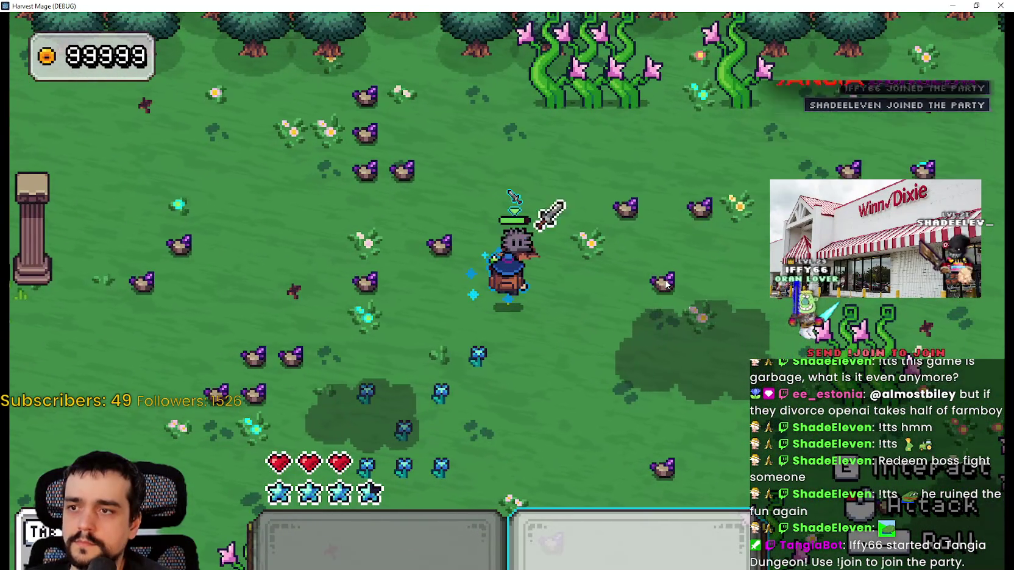
{"action": "key", "text": "a"}
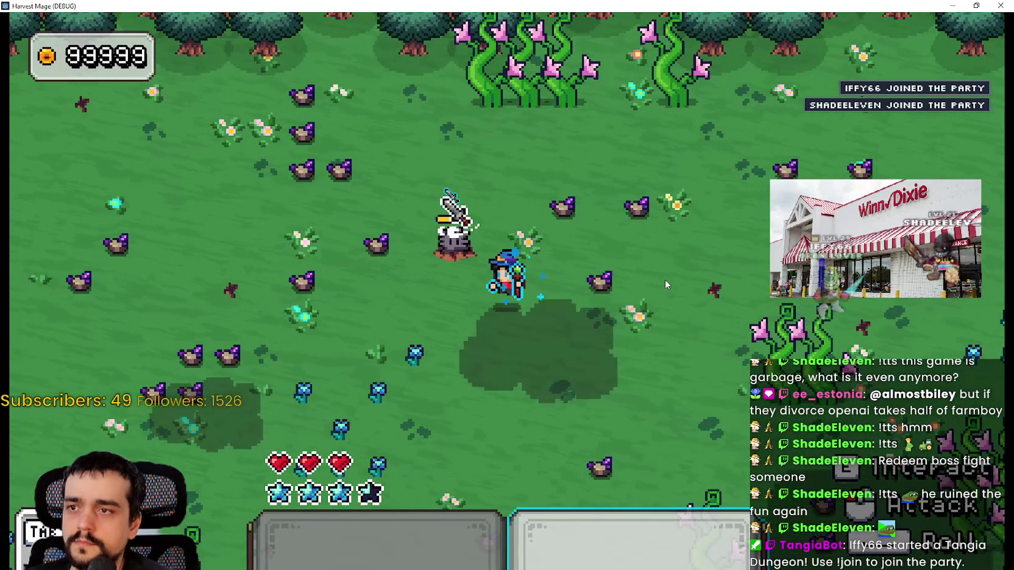
{"action": "key", "text": "w"}
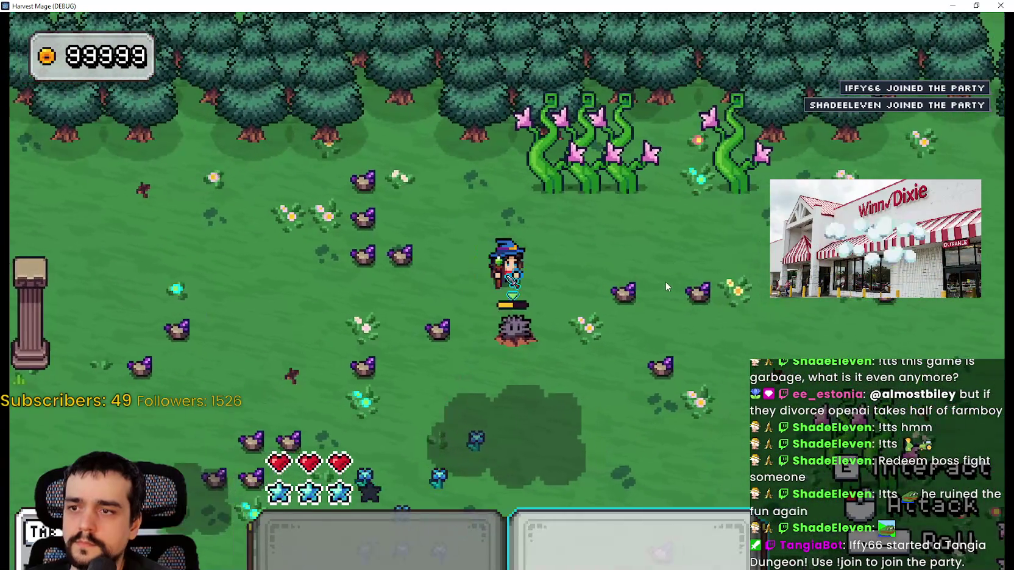
{"action": "key", "text": "s"}
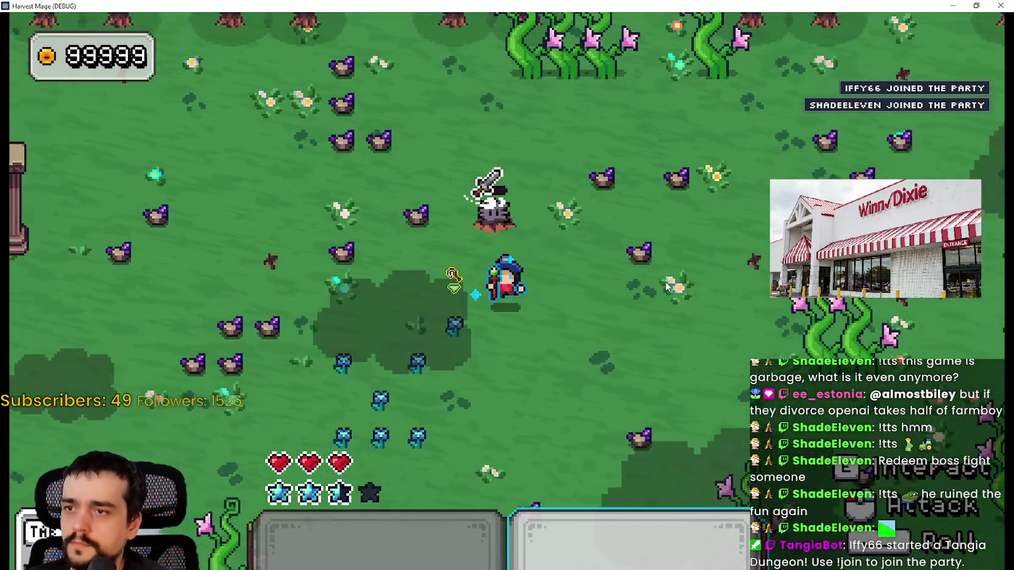
{"action": "key", "text": "s"}
{"action": "key", "text": "d"}
{"action": "key", "text": "w"}
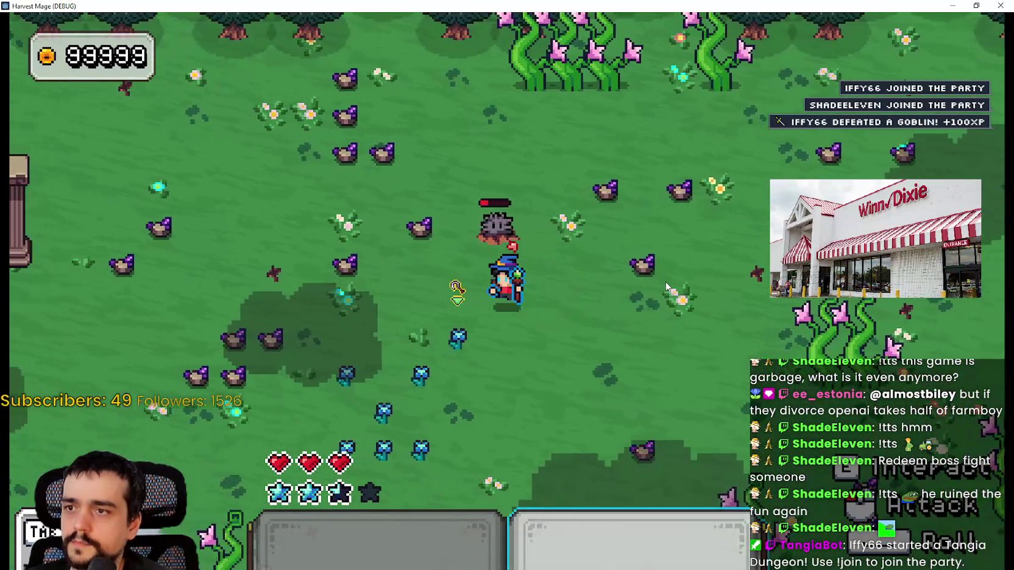
{"action": "key", "text": "a"}
{"action": "key", "text": "d"}
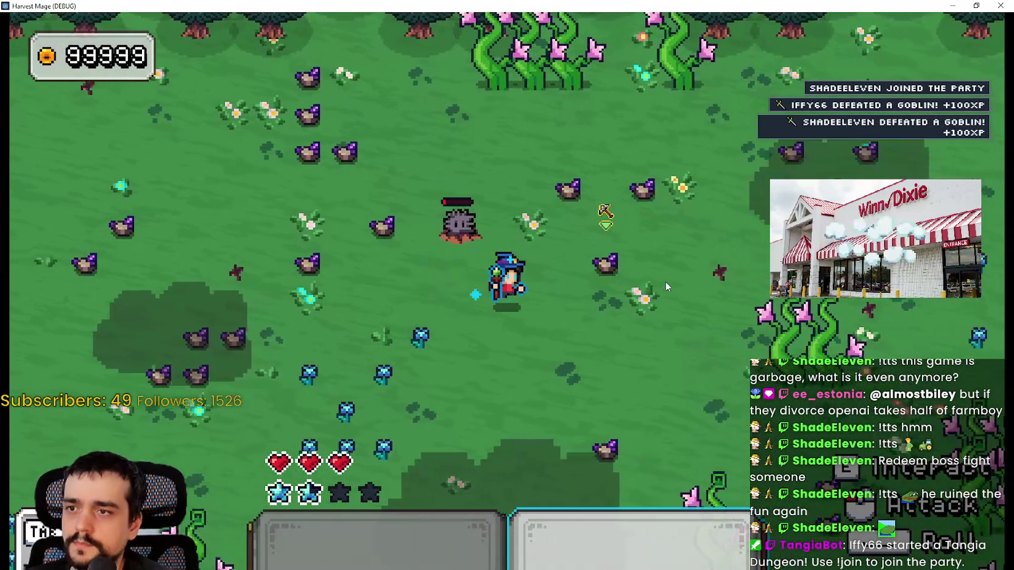
{"action": "key", "text": "w"}
{"action": "key", "text": "a"}
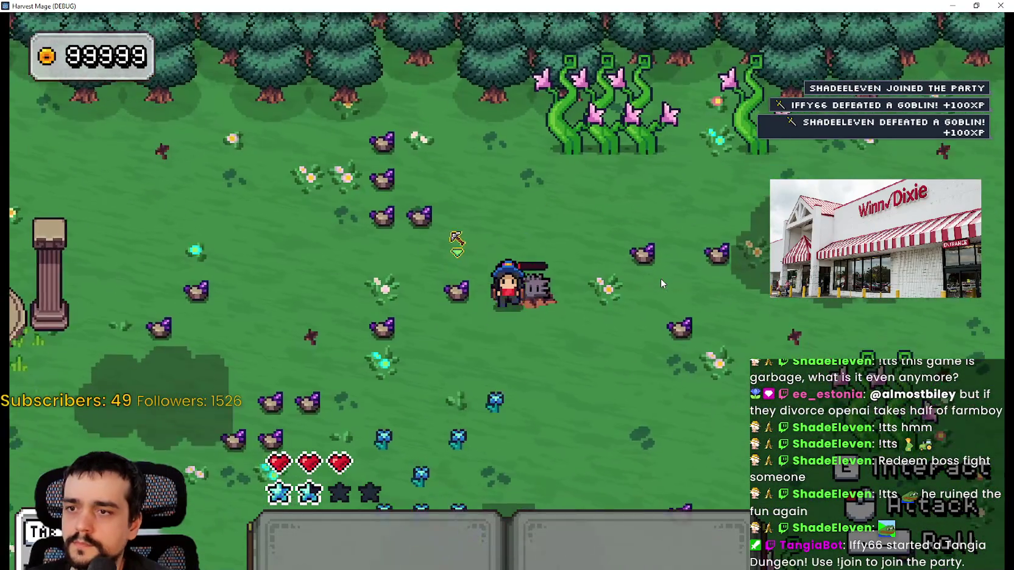
{"action": "key", "text": "d"}
{"action": "key", "text": "s"}
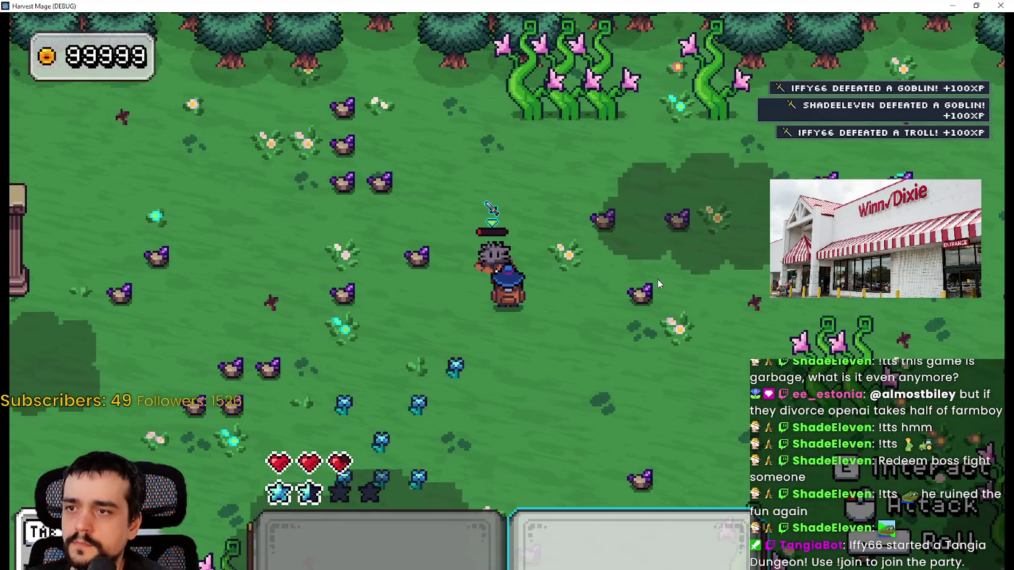
{"action": "key", "text": "a"}
{"action": "key", "text": "w"}
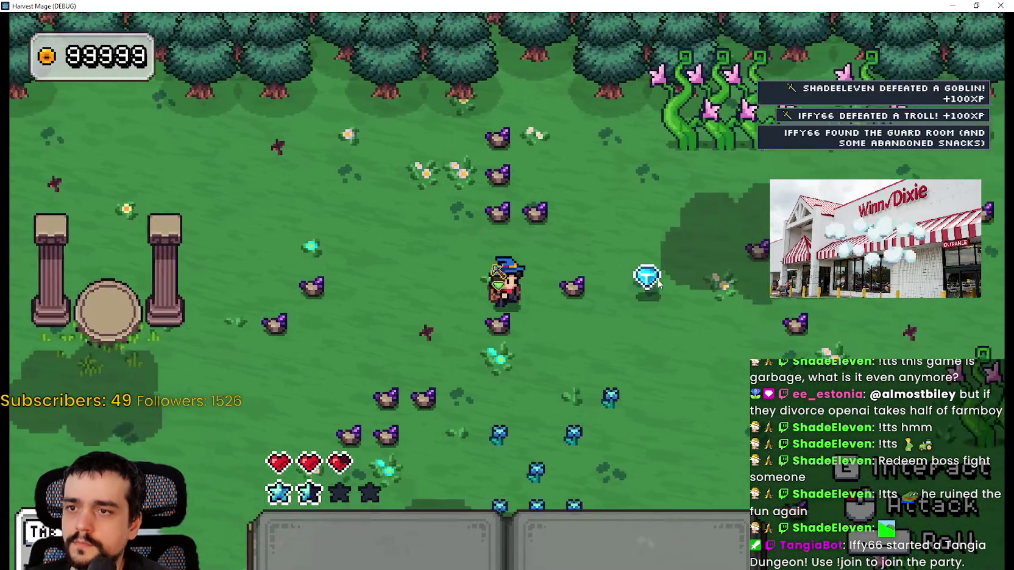
{"action": "key", "text": "d"}
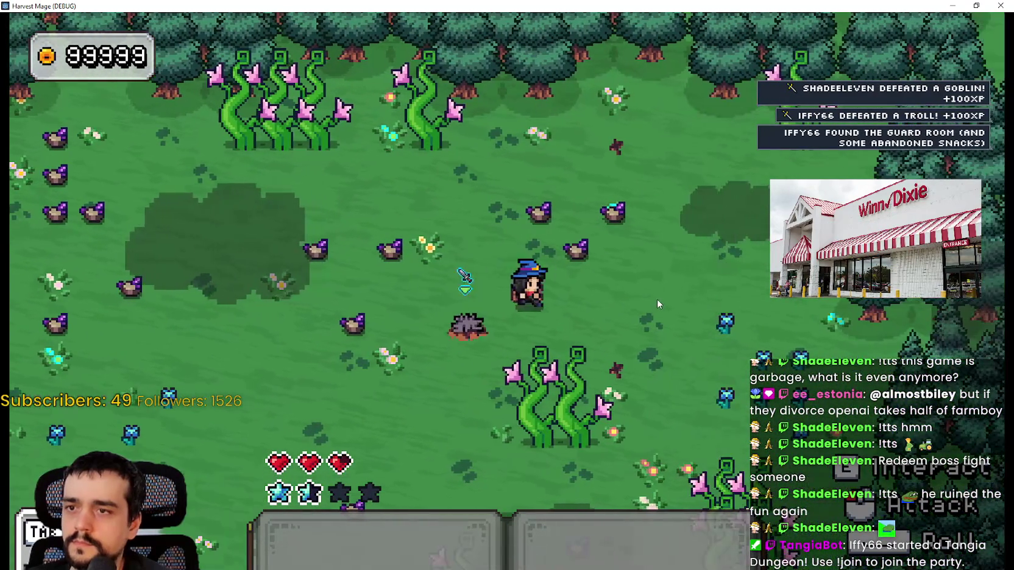
Equip the second-slot tool and strike the spiky stump.
{"action": "key", "text": "a"}
{"action": "key", "text": "2"}
{"action": "left_click", "coordinate": [511, 384]}
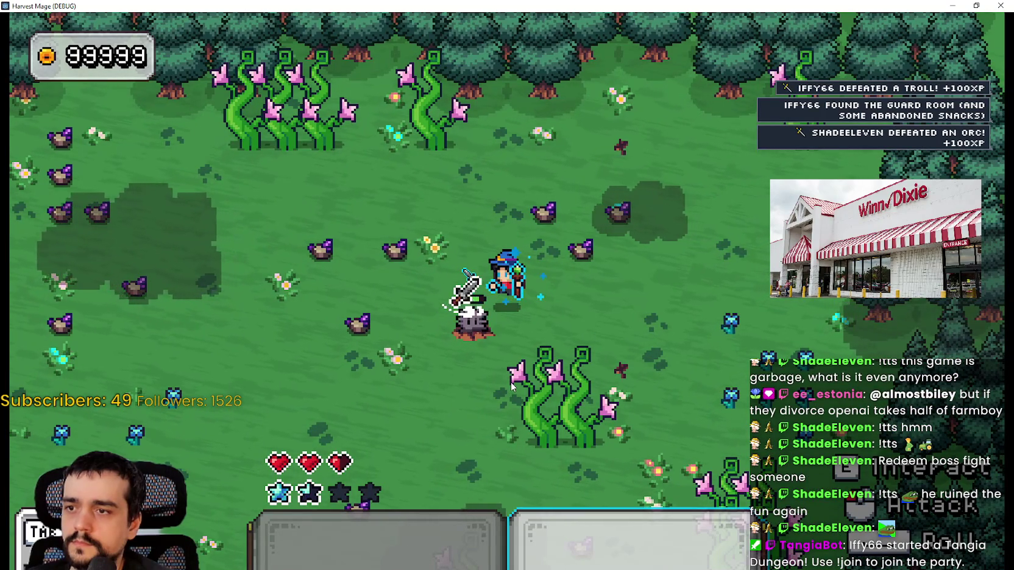
Reposition the wizard and strike the stump again to lower its health.
{"action": "key", "text": "s"}
{"action": "key", "text": "a"}
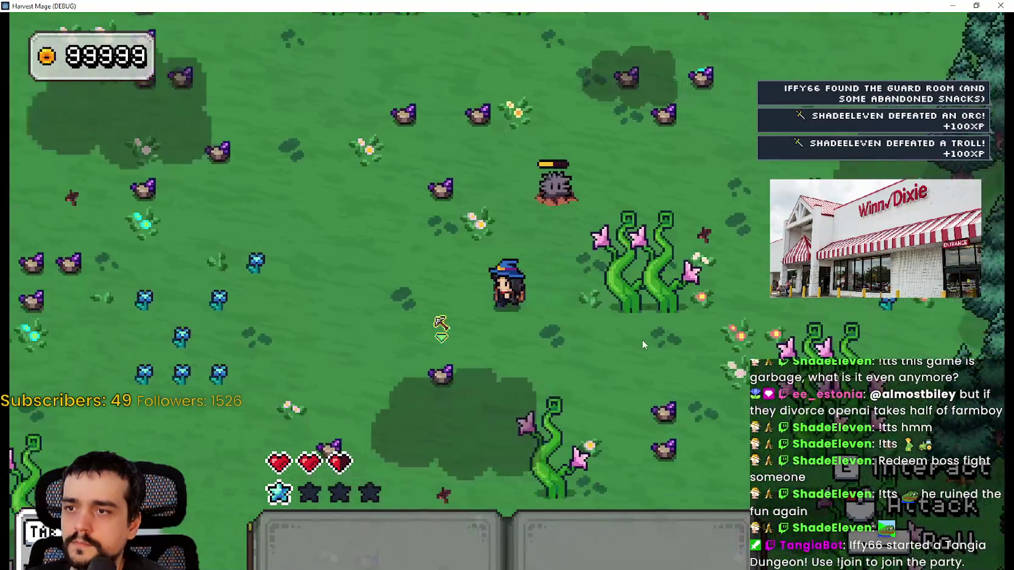
{"action": "key", "text": "w"}
{"action": "key", "text": "a"}
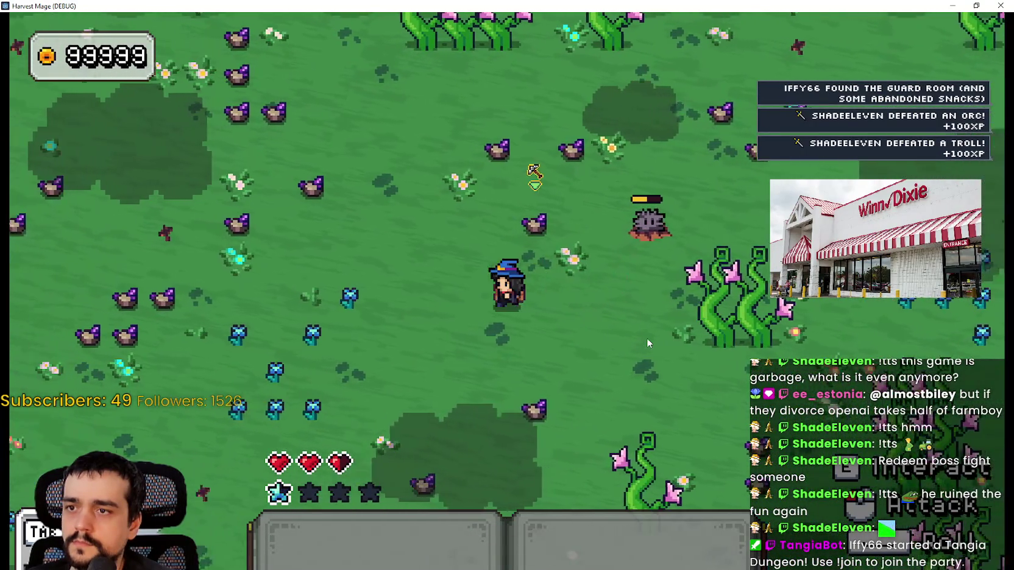
{"action": "key", "text": "d"}
{"action": "left_click", "coordinate": [608, 311]}
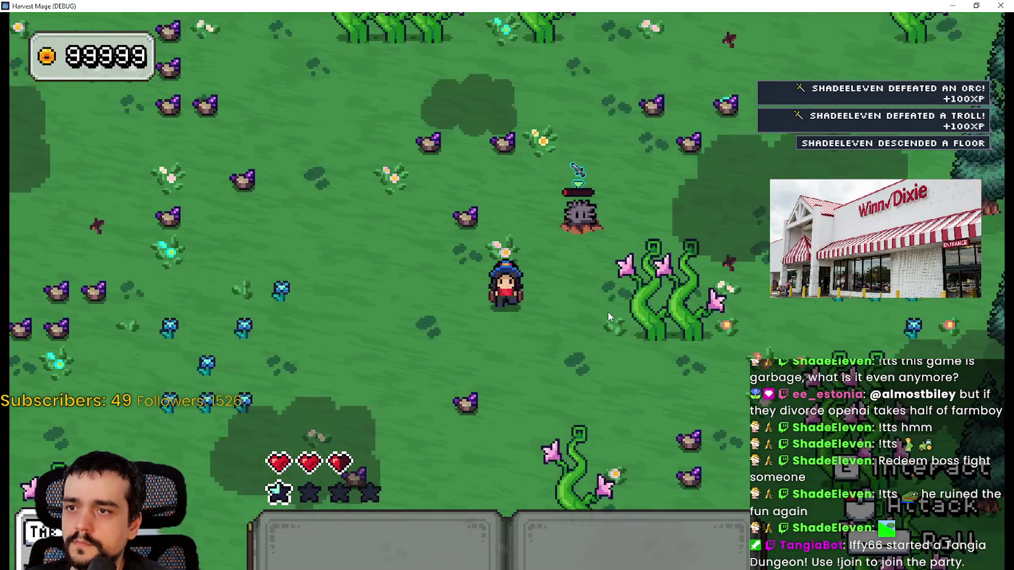
Move the wizard around the hedgehog into its spikes, then shrink the game window.
{"action": "key", "text": "a"}
{"action": "key", "text": "d"}
{"action": "key", "text": "w"}
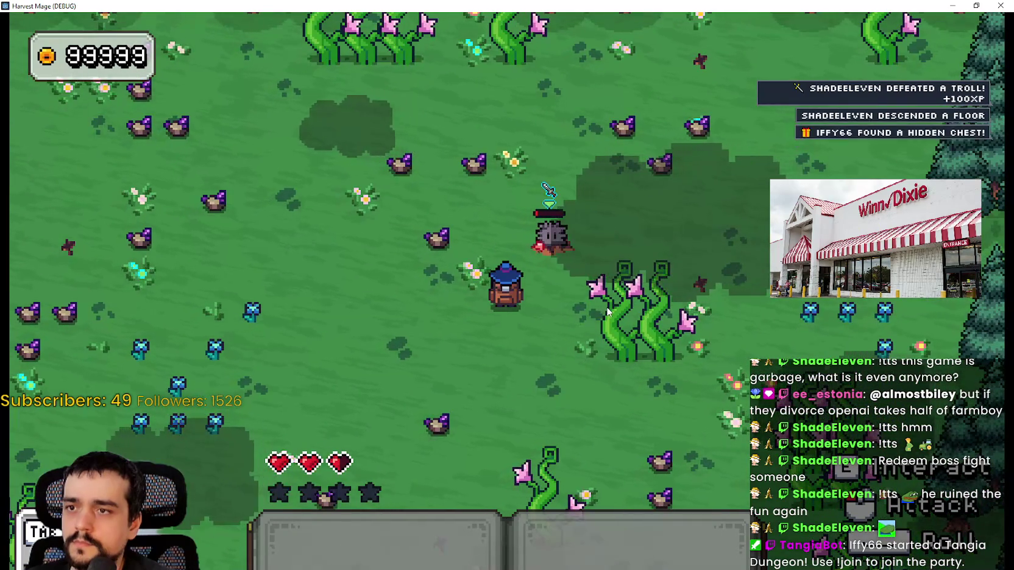
{"action": "key", "text": "a"}
{"action": "key", "text": "w"}
{"action": "key", "text": "d"}
{"action": "key", "text": "s"}
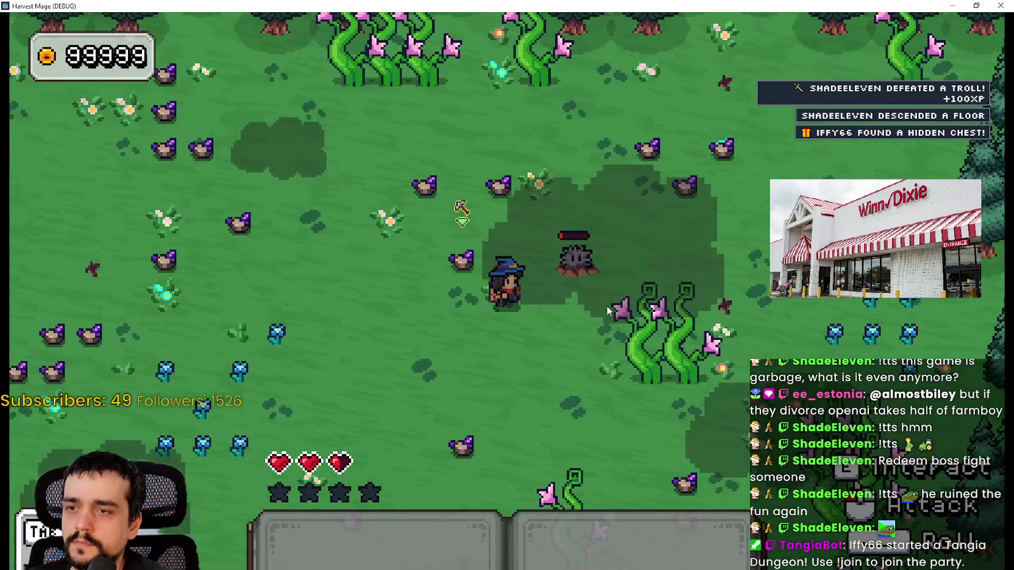
{"action": "key", "text": "d"}
{"action": "key", "text": "a"}
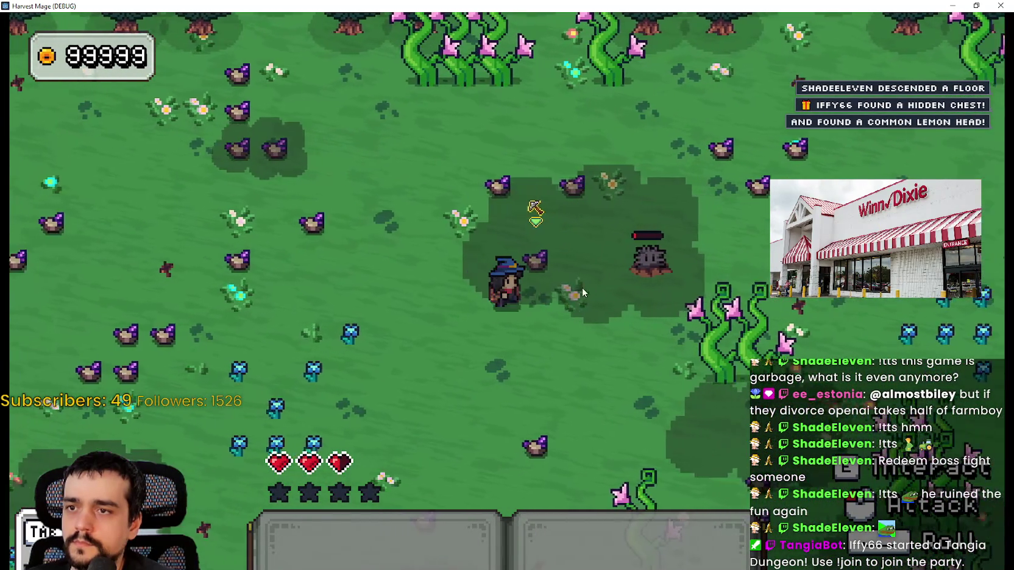
{"action": "key", "text": "d"}
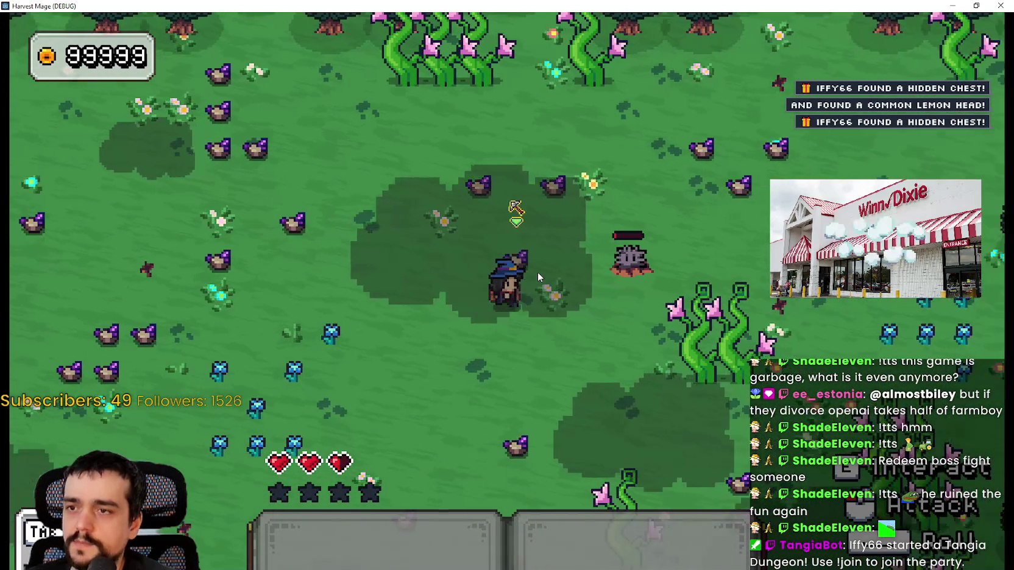
{"action": "key", "text": "d"}
{"action": "key", "text": "a"}
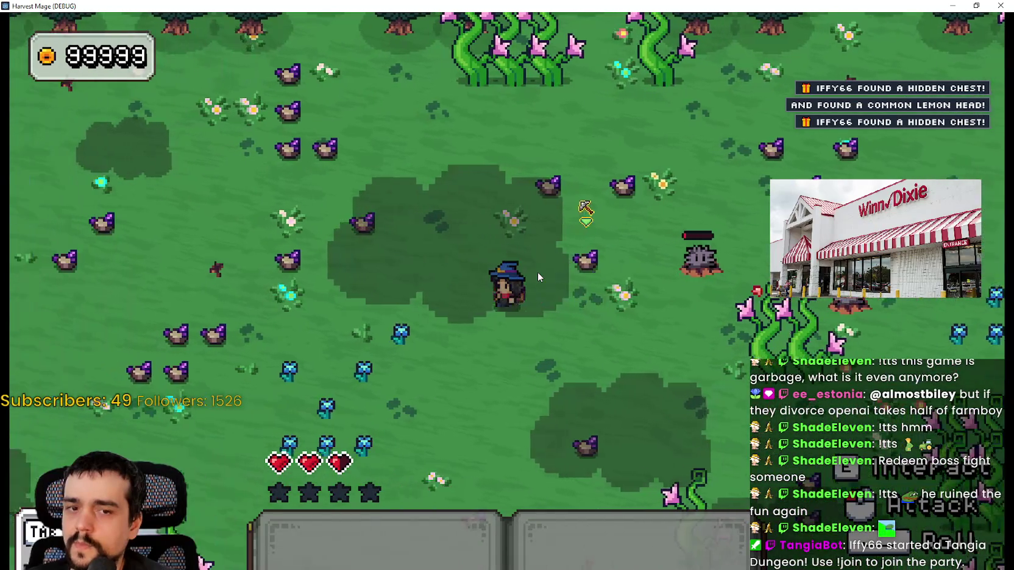
{"action": "key", "text": "a"}
{"action": "key", "text": "d"}
{"action": "key", "text": "s"}
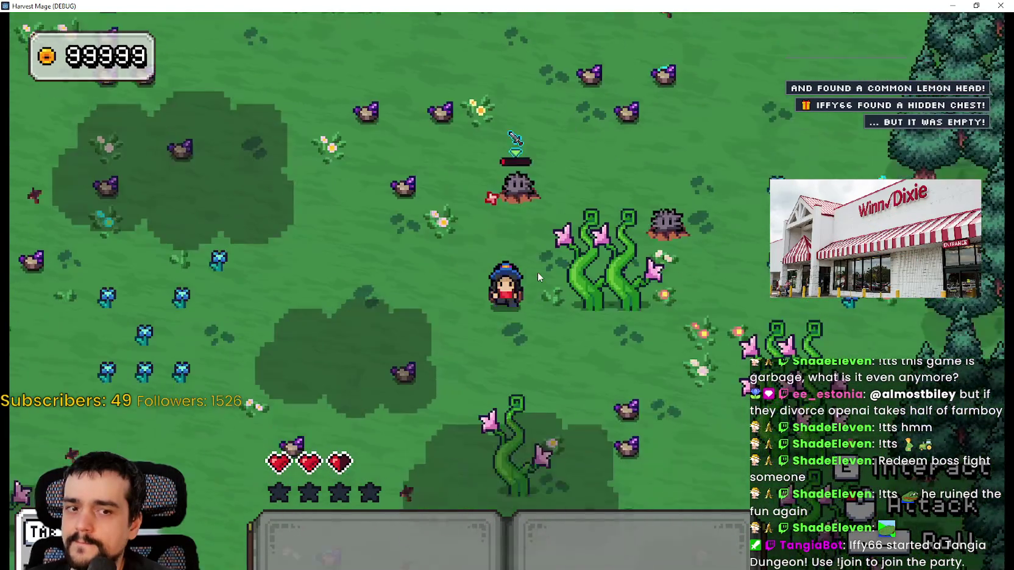
{"action": "key", "text": "w"}
{"action": "key", "text": "a"}
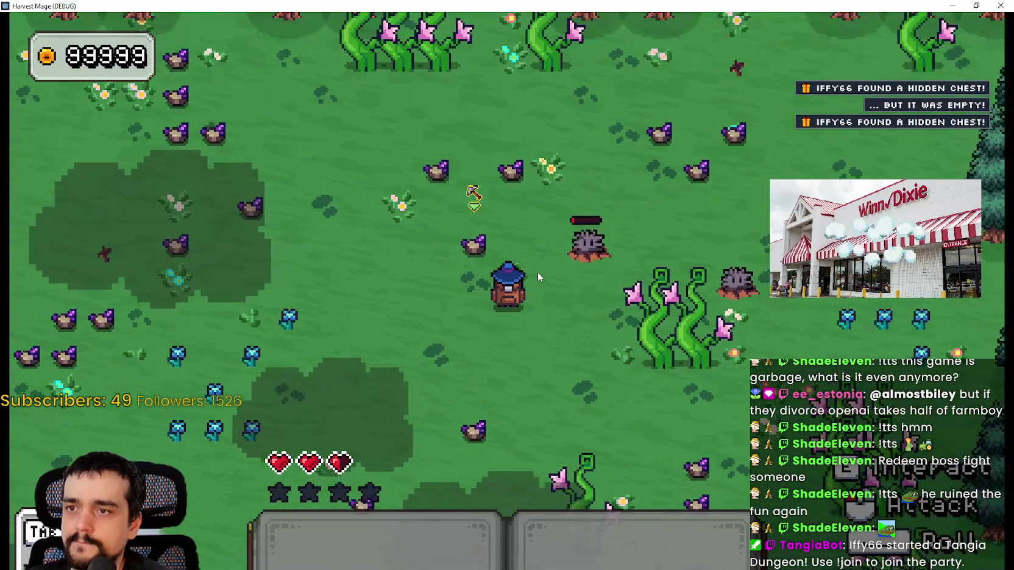
{"action": "key", "text": "w"}
{"action": "key", "text": "d"}
{"action": "key", "text": "s"}
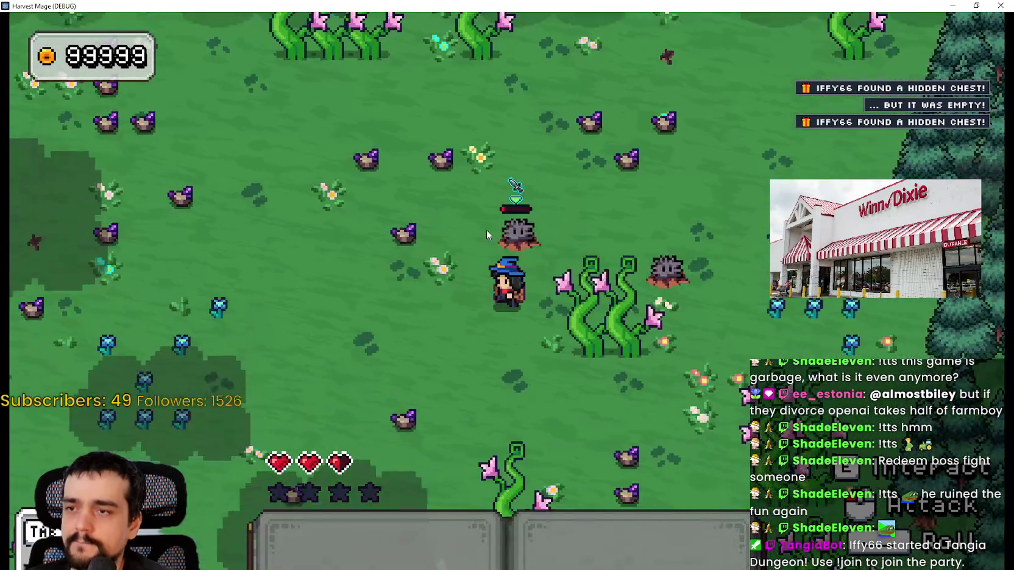
{"action": "key", "text": "a"}
{"action": "key", "text": "w"}
{"action": "key", "text": "s"}
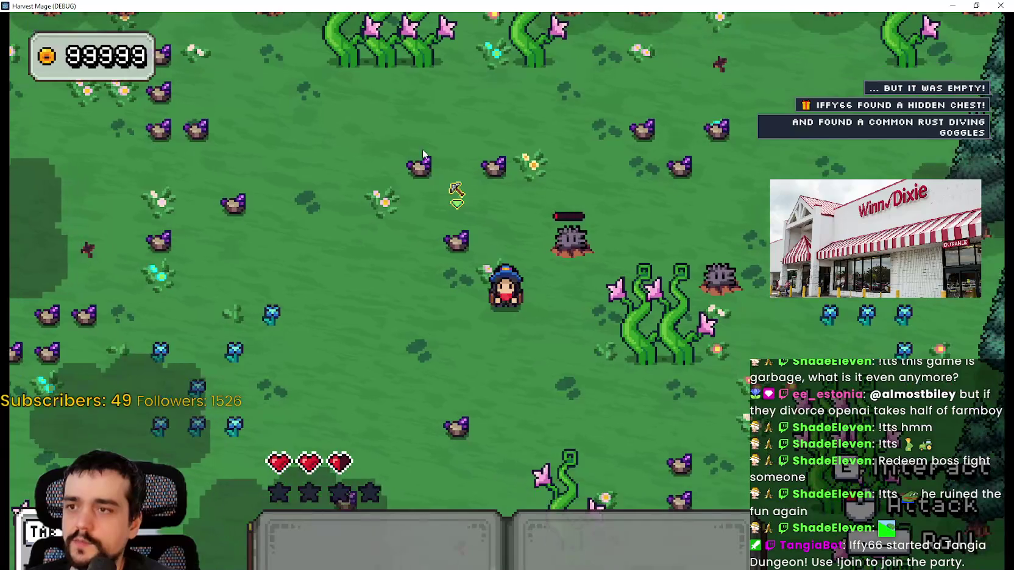
{"action": "key", "text": "a"}
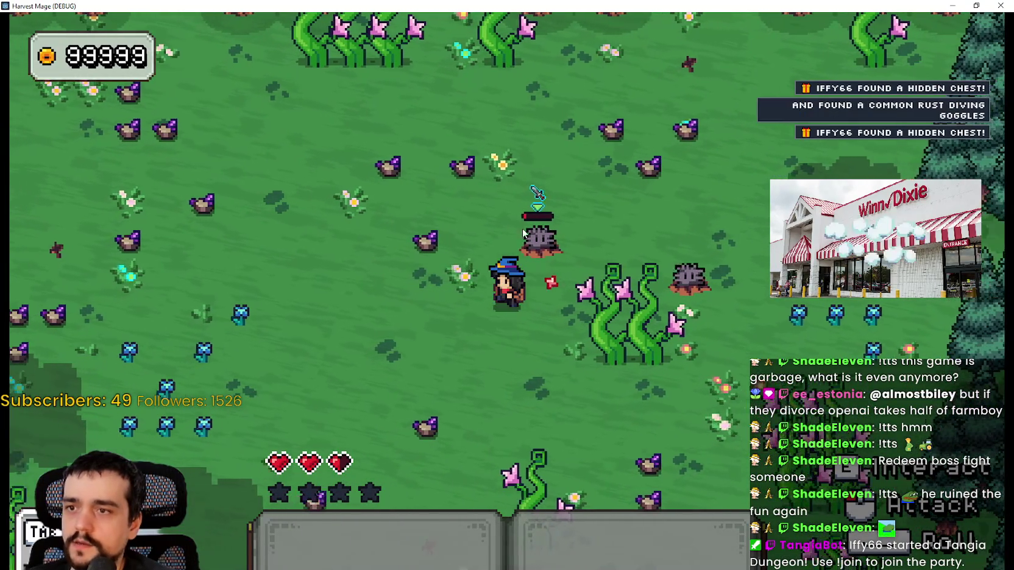
{"action": "key", "text": "w"}
{"action": "key", "text": "d"}
{"action": "key", "text": "s"}
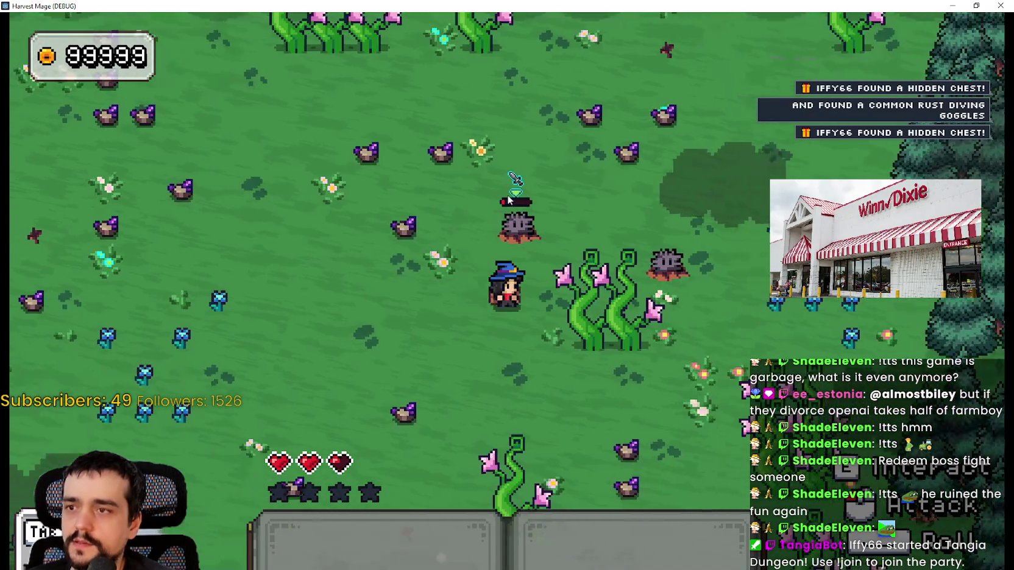
{"action": "key", "text": "a"}
{"action": "key", "text": "a"}
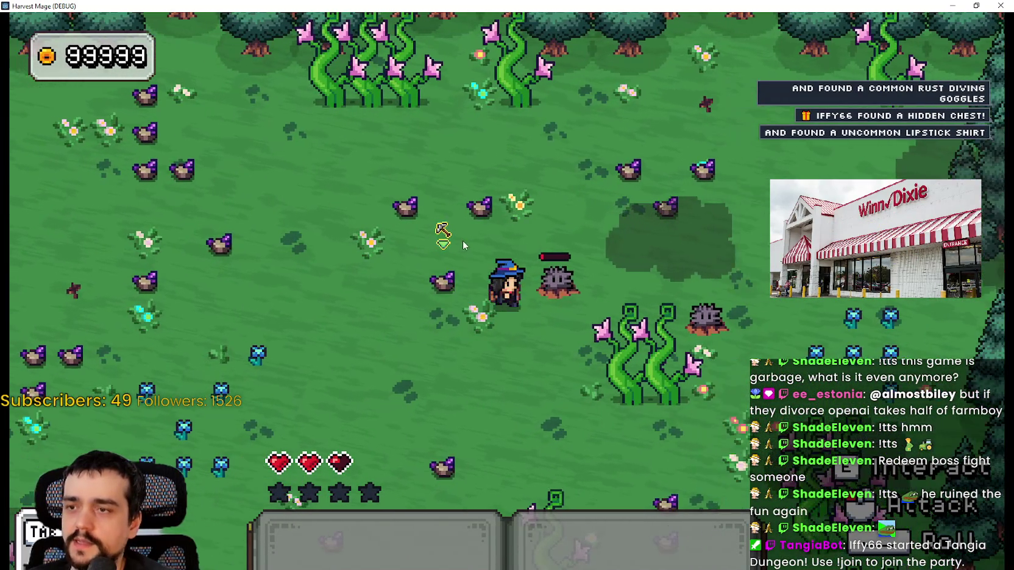
{"action": "key", "text": "s"}
{"action": "key", "text": "d"}
{"action": "key", "text": "w"}
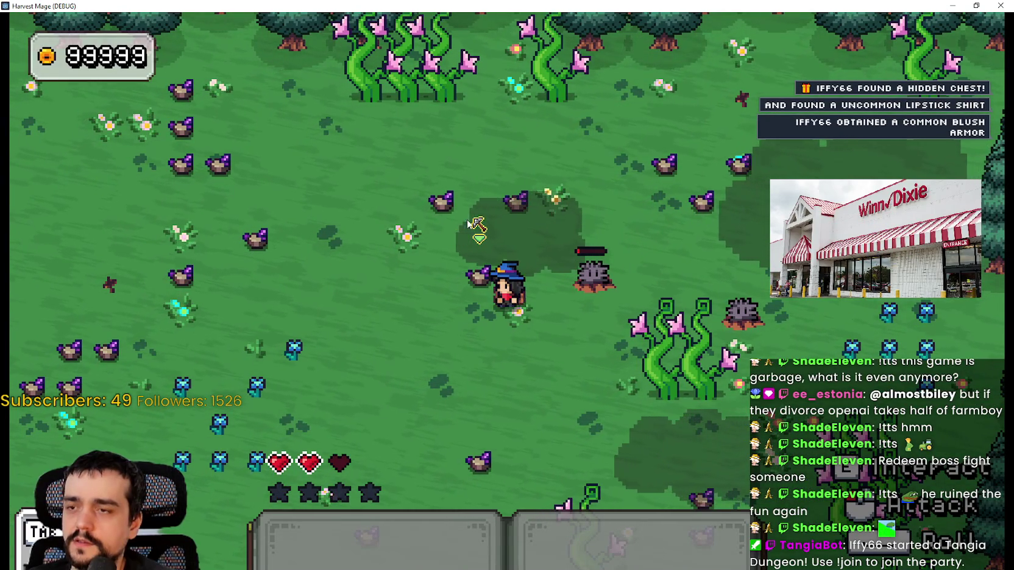
{"action": "key", "text": "d"}
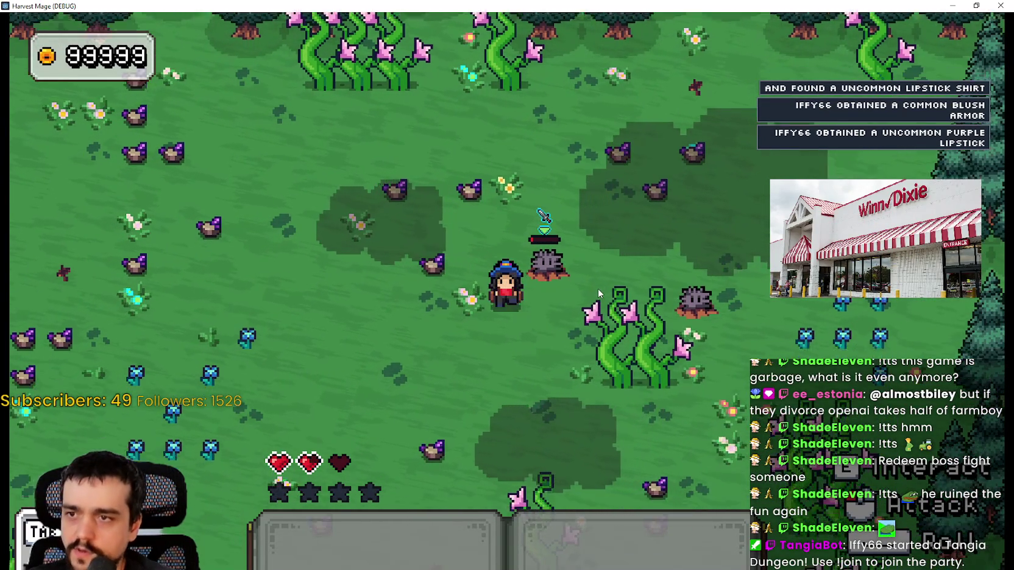
{"action": "key", "text": "s"}
{"action": "key", "text": "a"}
{"action": "key", "text": "s"}
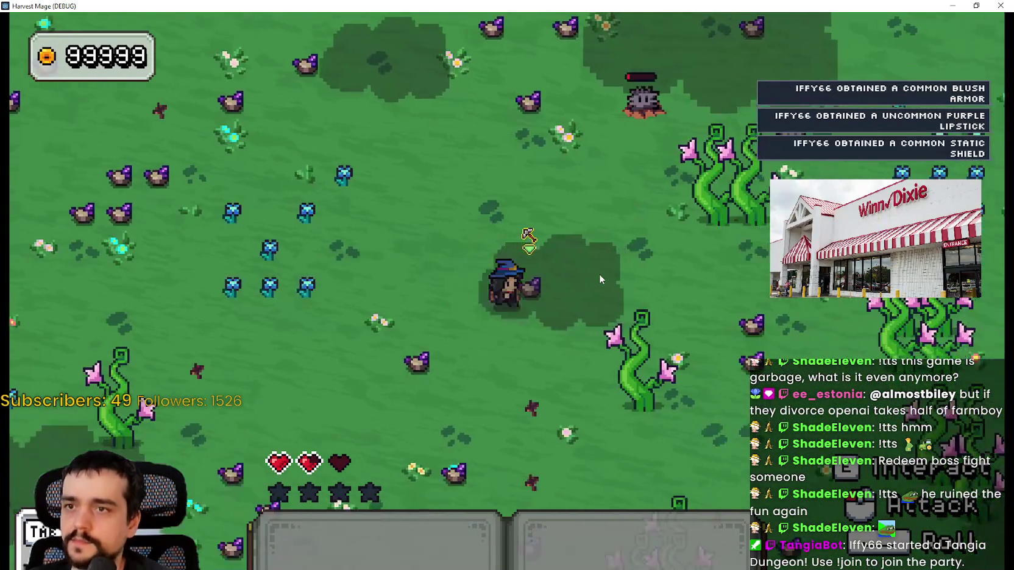
{"action": "key", "text": "d"}
{"action": "key", "text": "w"}
{"action": "key", "text": "w"}
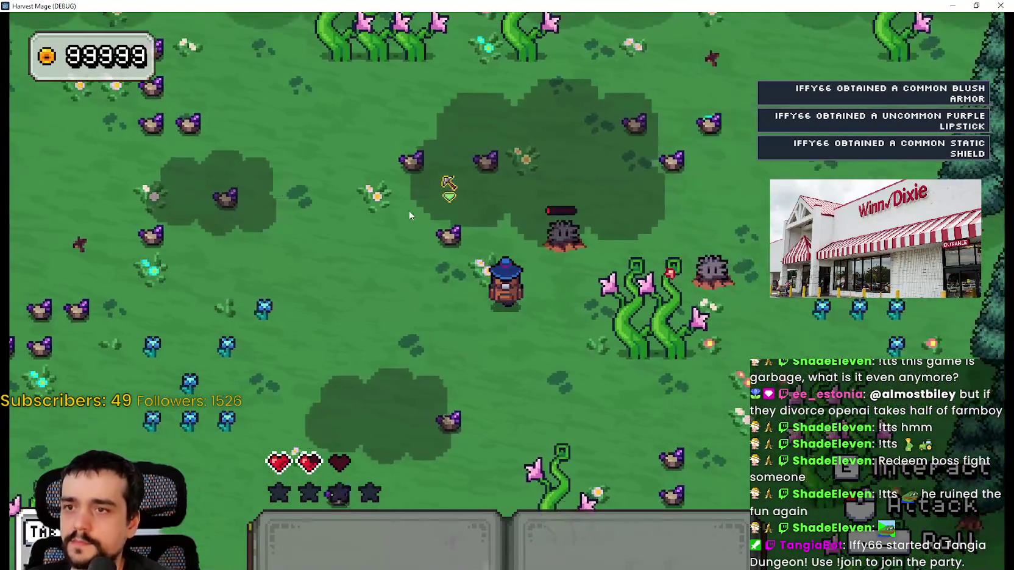
{"action": "key", "text": "d"}
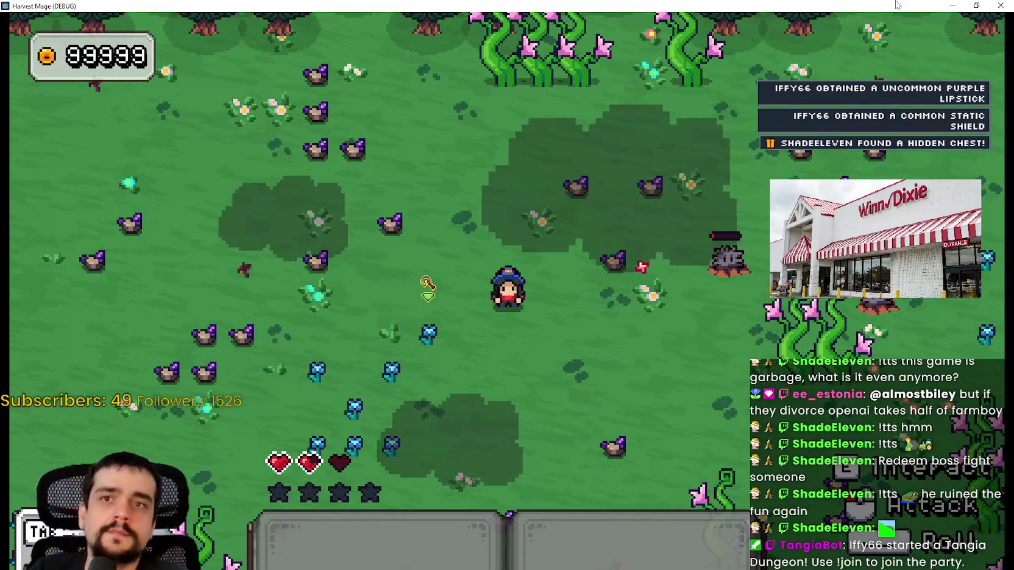
{"action": "key", "text": "super+Down"}
Stop the running Harvest Mage game from the editor toolbar.
{"action": "left_click", "coordinate": [945, 24]}
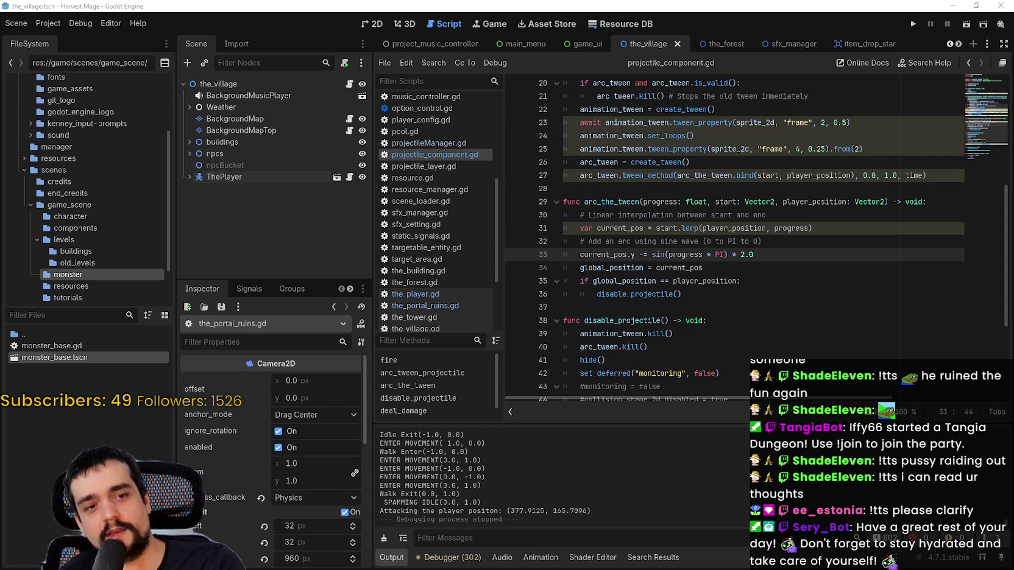
{"action": "left_click", "coordinate": [913, 24]}
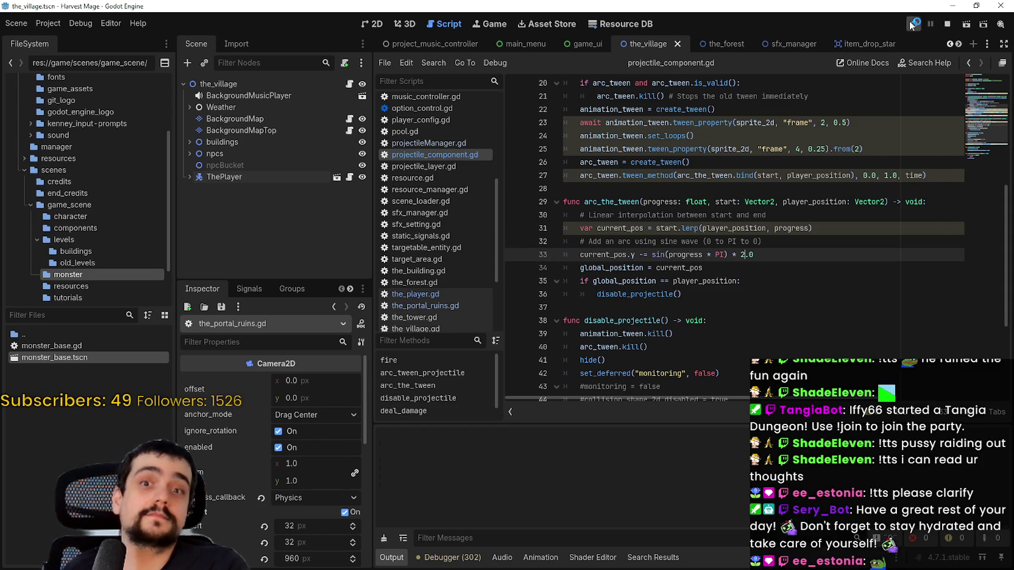